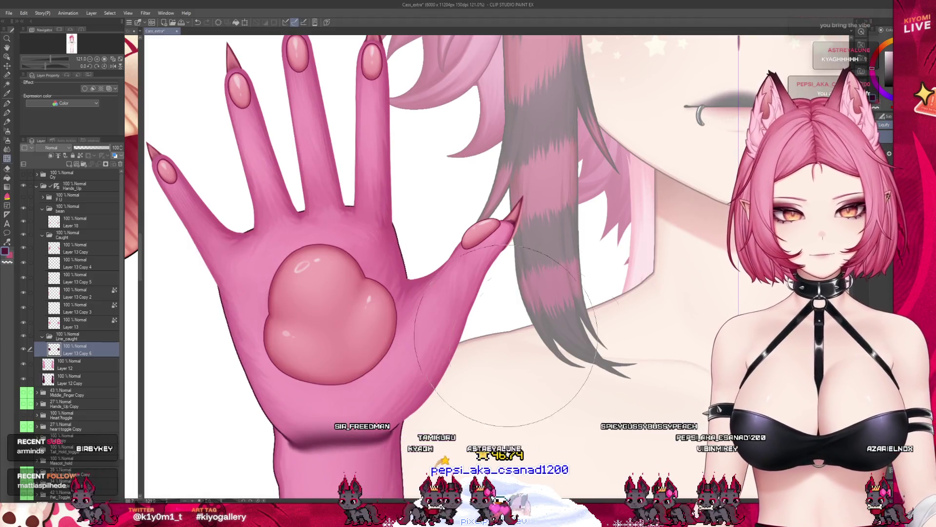
# - Clear the selection and move the Line_caught folder below Layer 12
pyautogui.hotkey('ctrl', 'd')
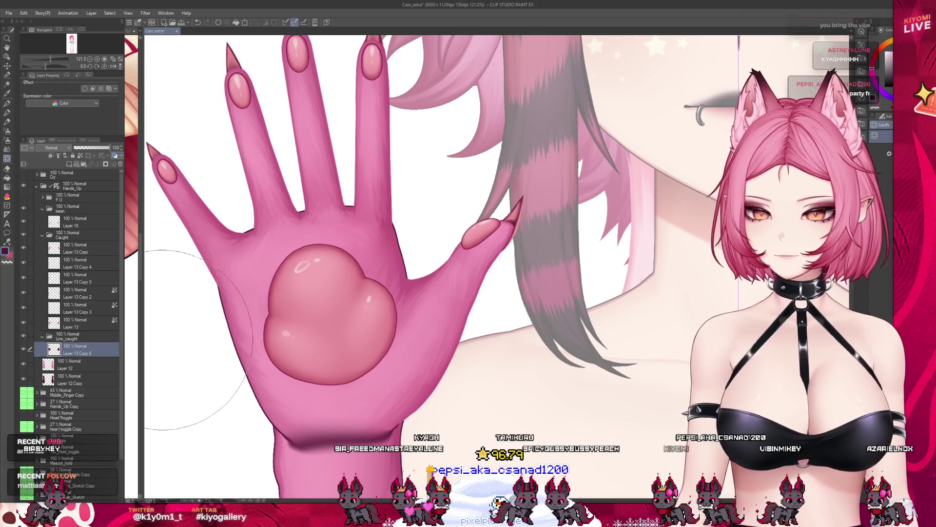
pyautogui.click(75, 368)
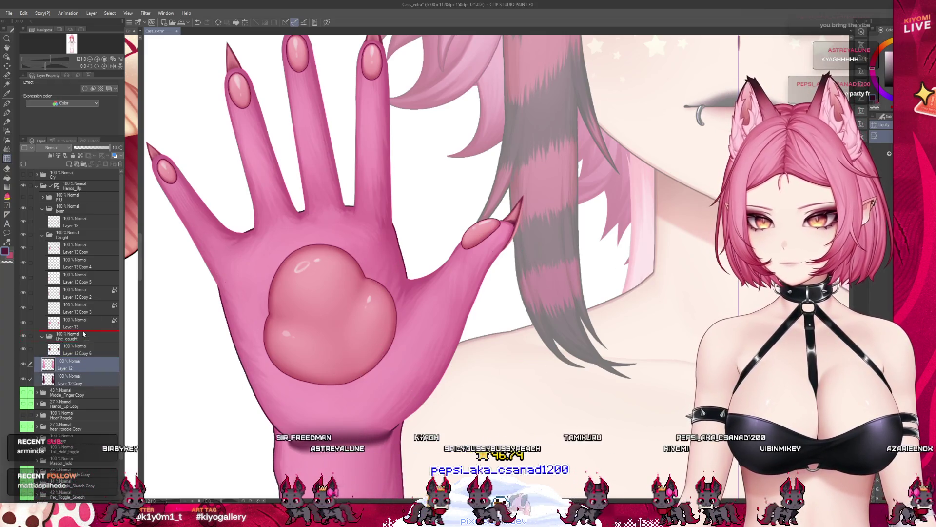
pyautogui.moveTo(66, 337); pyautogui.dragTo(74, 385)
# - Make the pinky finger on Layer 13 Copy 3 visible
pyautogui.click(75, 383)
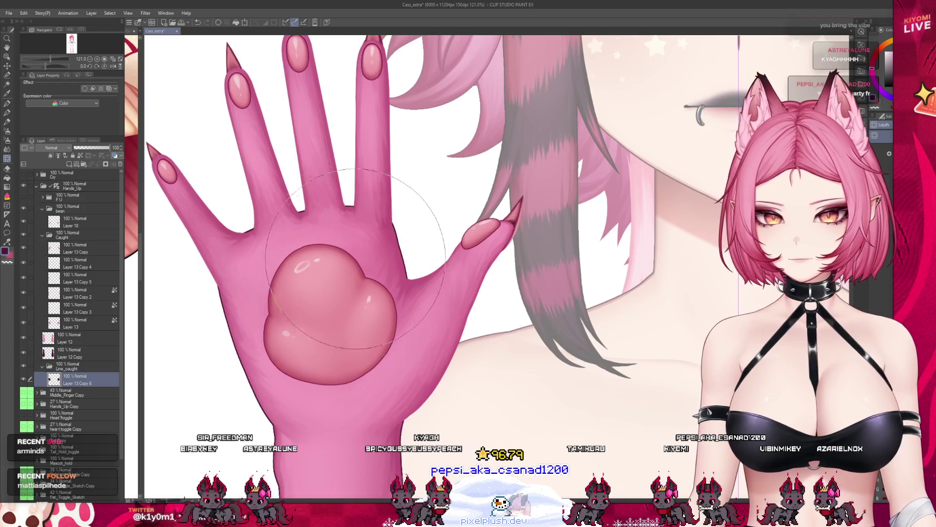
pyautogui.scroll(-2, 317, 244)
pyautogui.scroll(1, 313, 244)
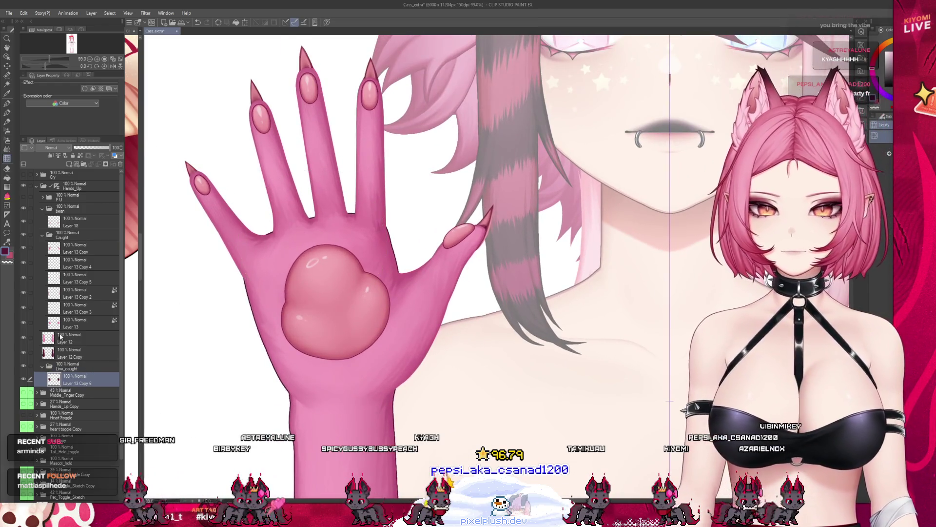
pyautogui.click(78, 325)
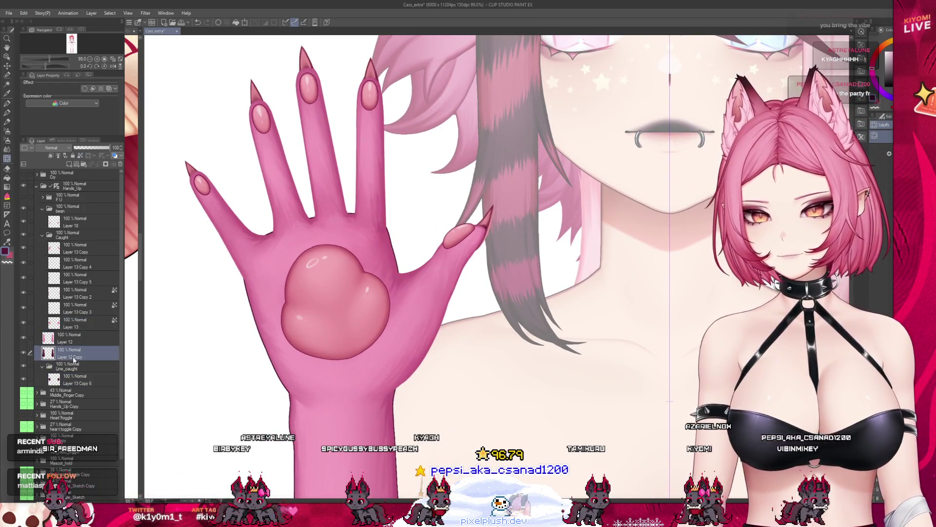
pyautogui.click(60, 318)
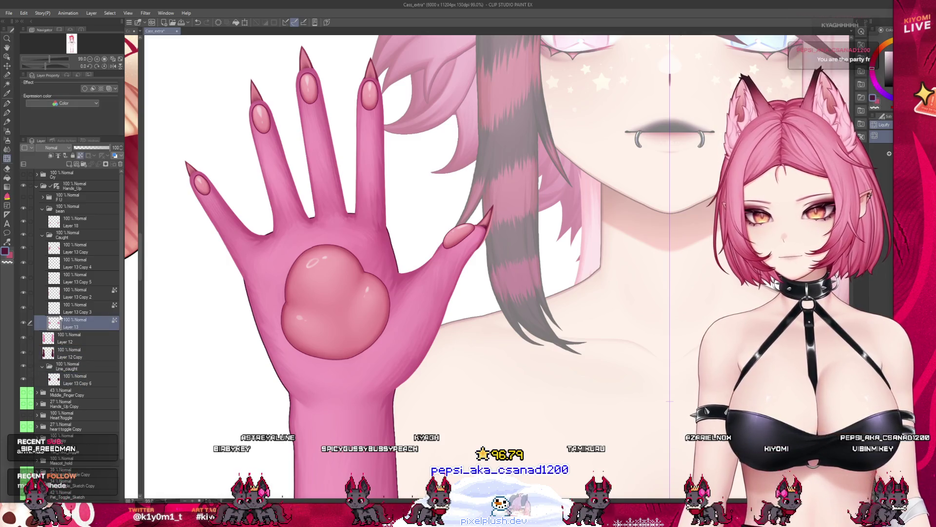
pyautogui.click(24, 308)
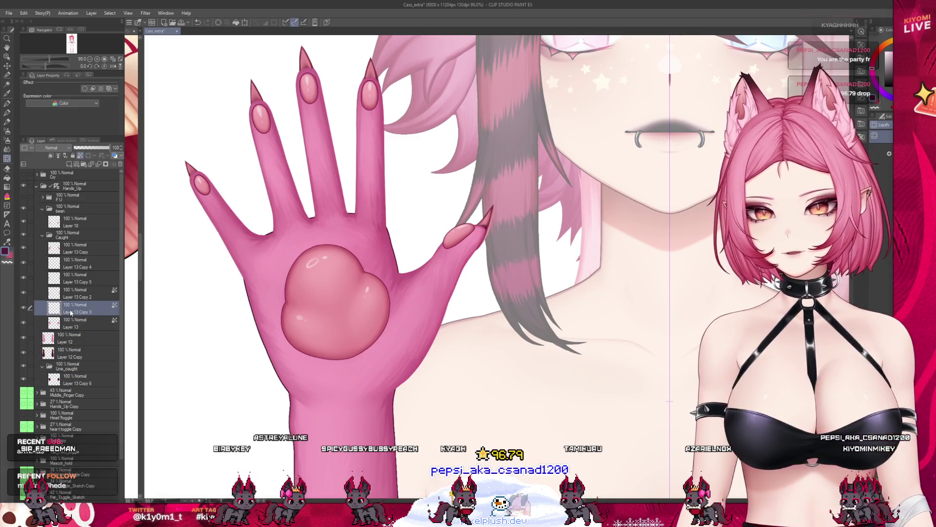
# - Duplicate Layer 13 Copy 6 to create Layer 13 Copy 7
pyautogui.click(93, 388)
pyautogui.hotkey('ctrl', 'c')
pyautogui.hotkey('ctrl', 'v')
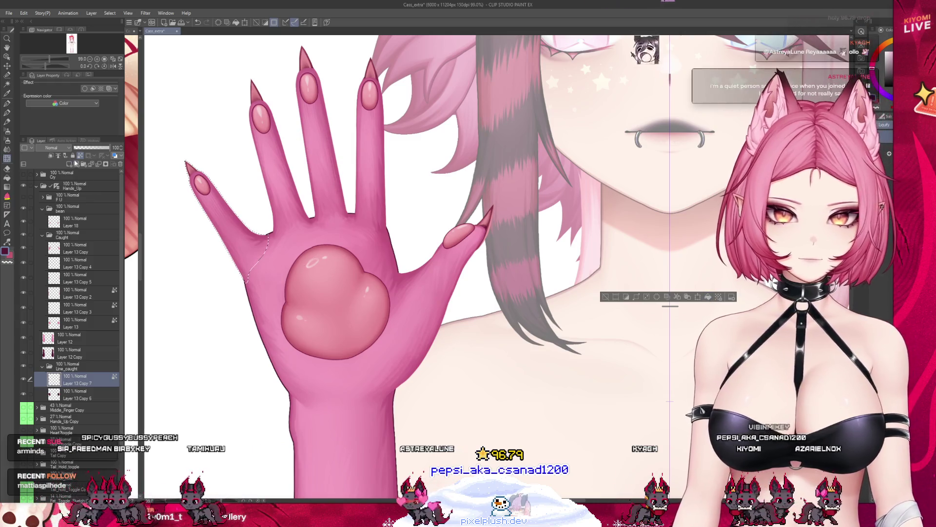
# - Clear the selection and toggle Layer 13 Copy 2 off and on to check the pinky
pyautogui.click(709, 299)
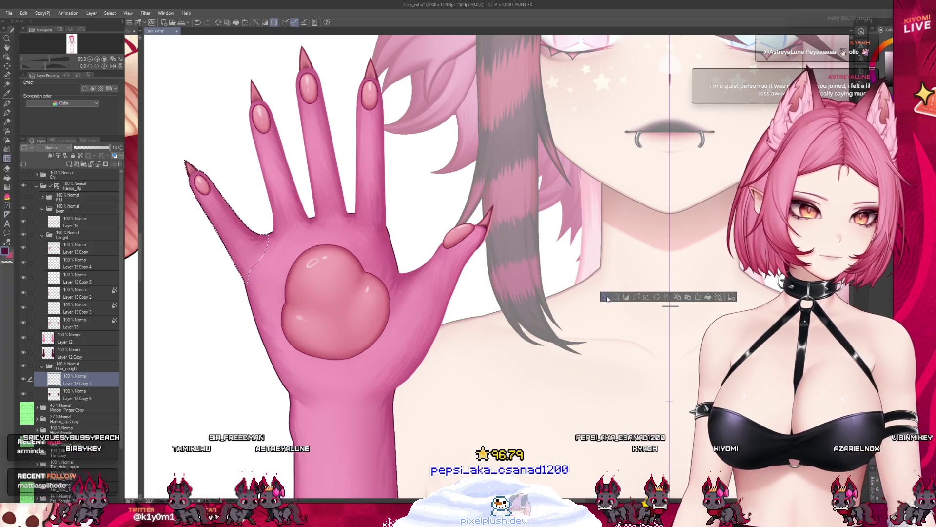
pyautogui.scroll(1, 231, 199)
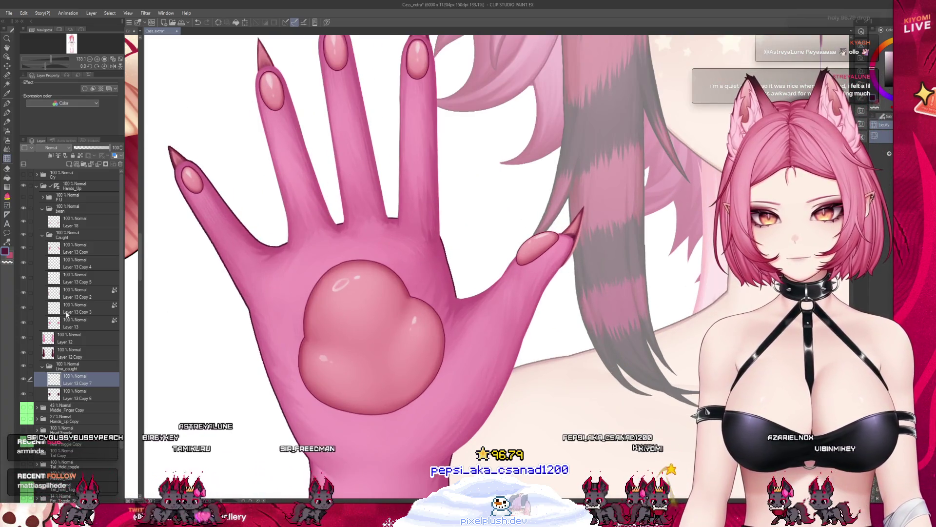
pyautogui.click(49, 306)
pyautogui.click(45, 298)
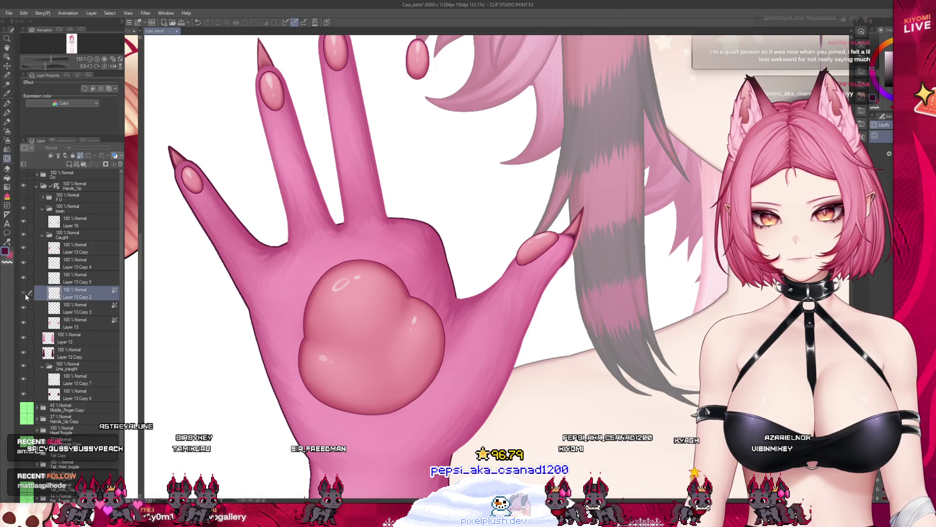
pyautogui.click(23, 293)
pyautogui.click(23, 292)
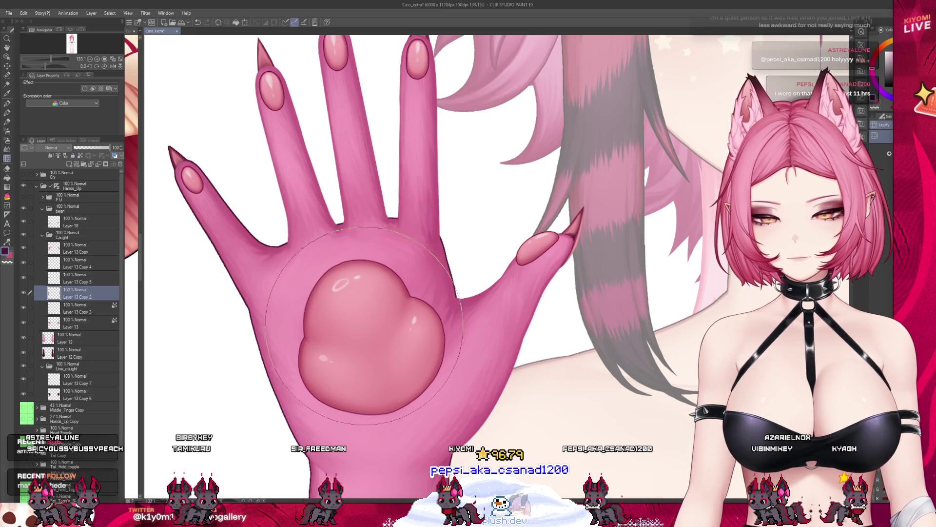
# - Duplicate the line layer into Layer 13 Copy 8, then select and clear the ring finger outline
pyautogui.hotkey('ctrl', 'j')
pyautogui.scroll(-1, 299, 359)
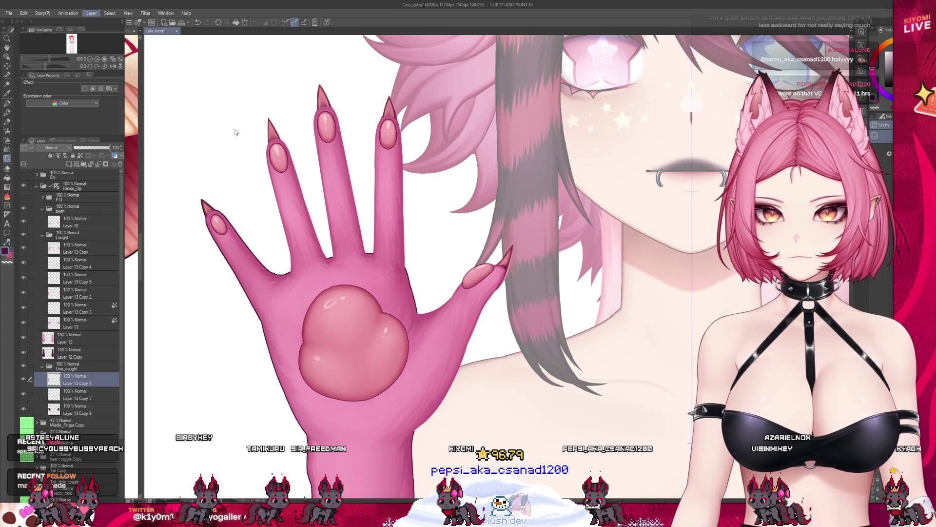
pyautogui.hotkey('ctrl', 'shift', 'd')
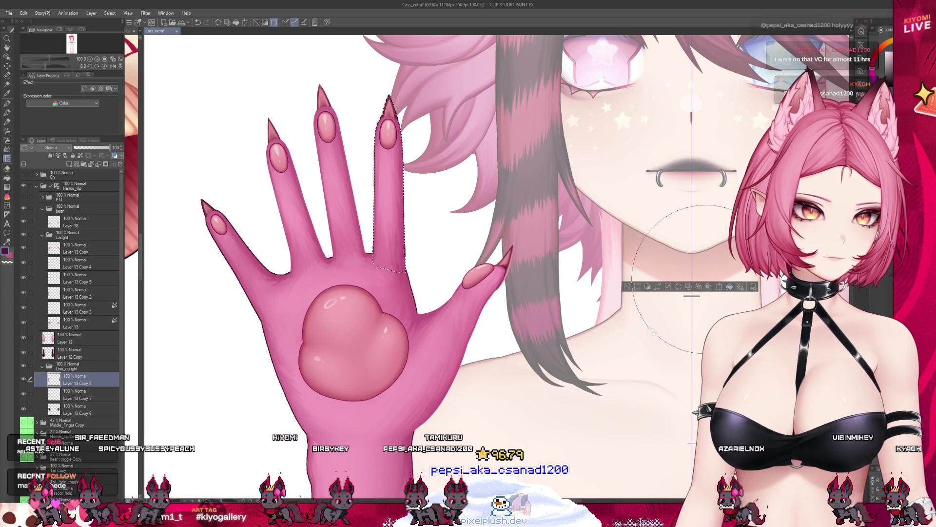
pyautogui.click(631, 286)
pyautogui.scroll(3, 348, 143)
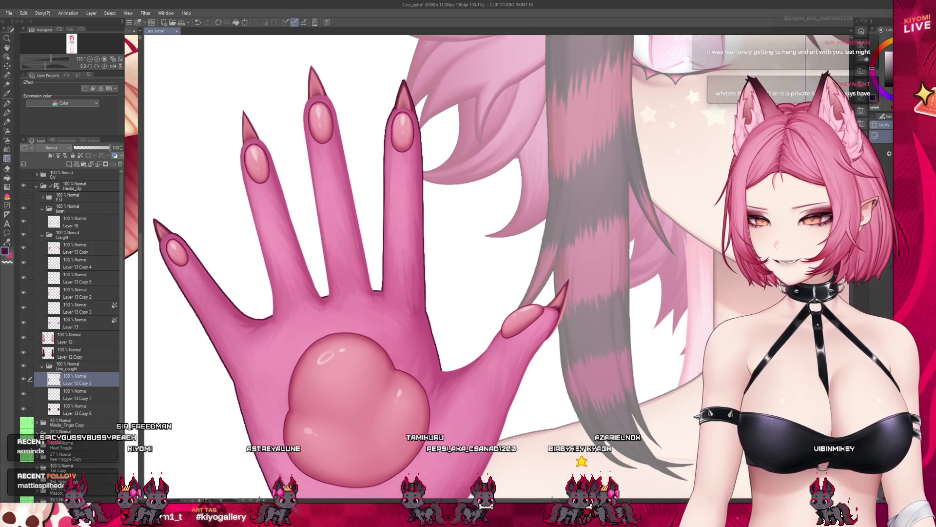
# - Check the middle finger on Layer 13 Copy 5 and drag a copy into Line_caught as Layer 13 Copy 9
pyautogui.scroll(1, 315, 164)
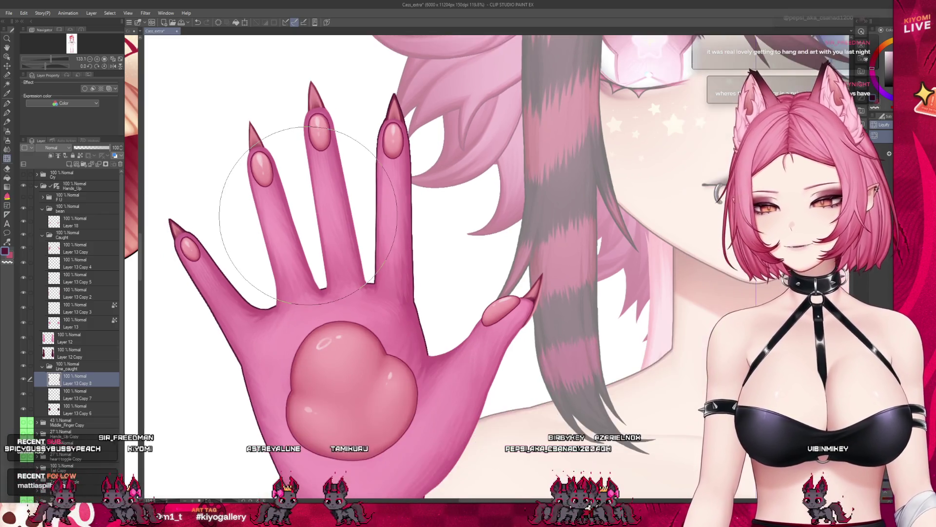
pyautogui.click(64, 294)
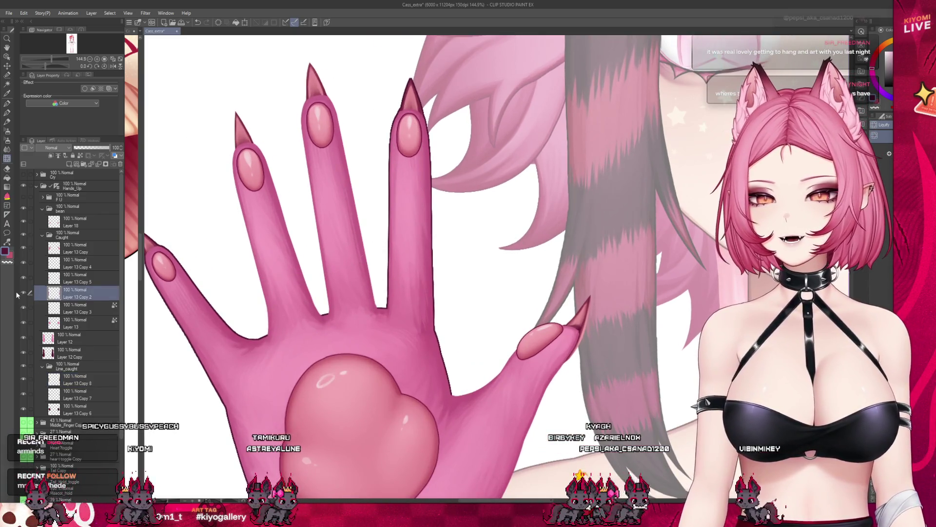
pyautogui.click(24, 283)
pyautogui.click(23, 282)
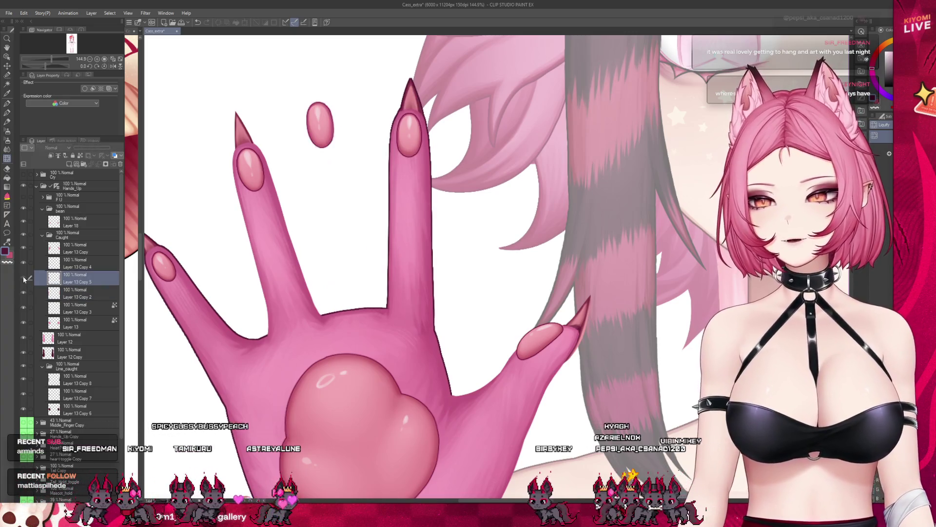
pyautogui.click(23, 282)
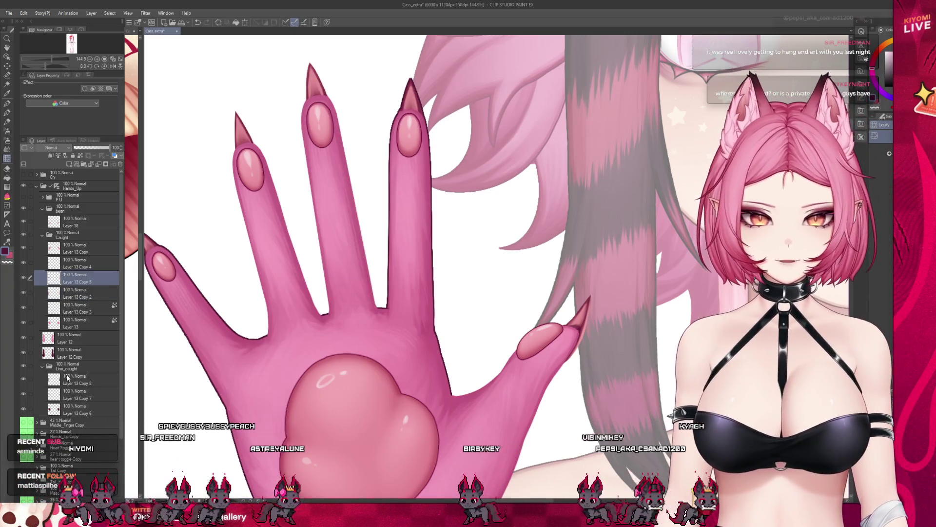
pyautogui.moveTo(82, 278); pyautogui.dragTo(78, 373)
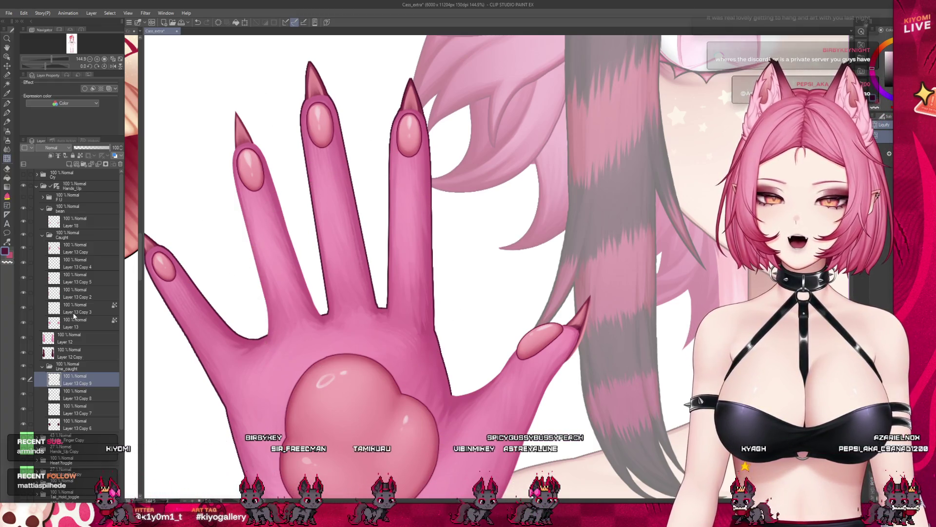
# - Duplicate Layer 13 Copy 9 into Layer 13 Copy 10 and zoom out
pyautogui.click(83, 264)
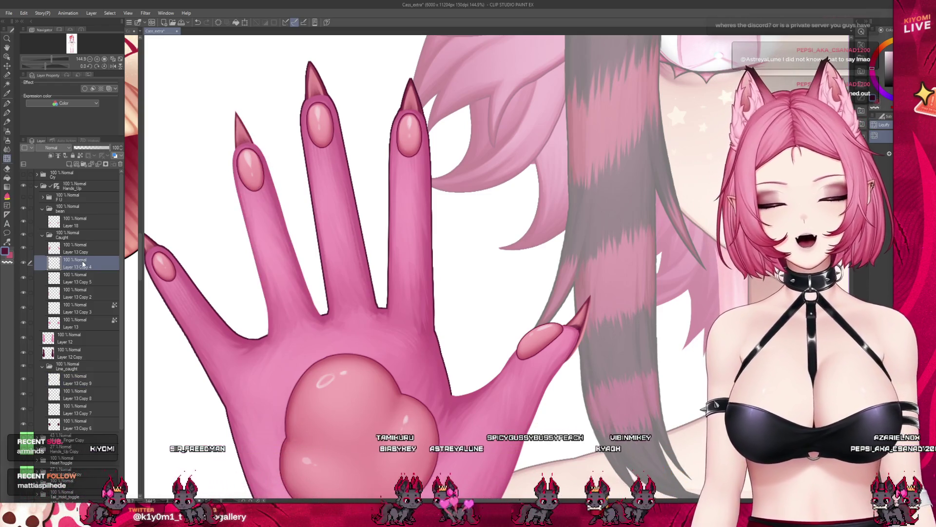
pyautogui.click(74, 384)
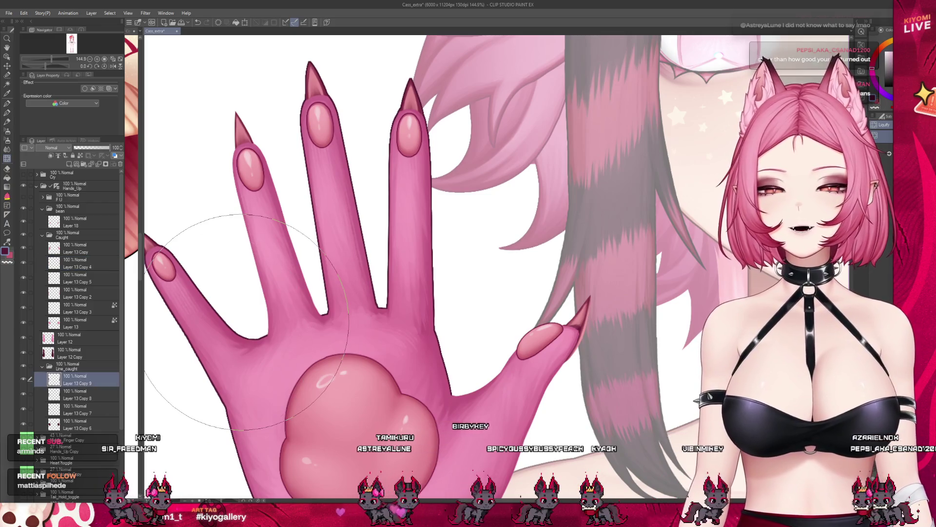
pyautogui.hotkey('ctrl', 'c')
pyautogui.hotkey('ctrl', 'v')
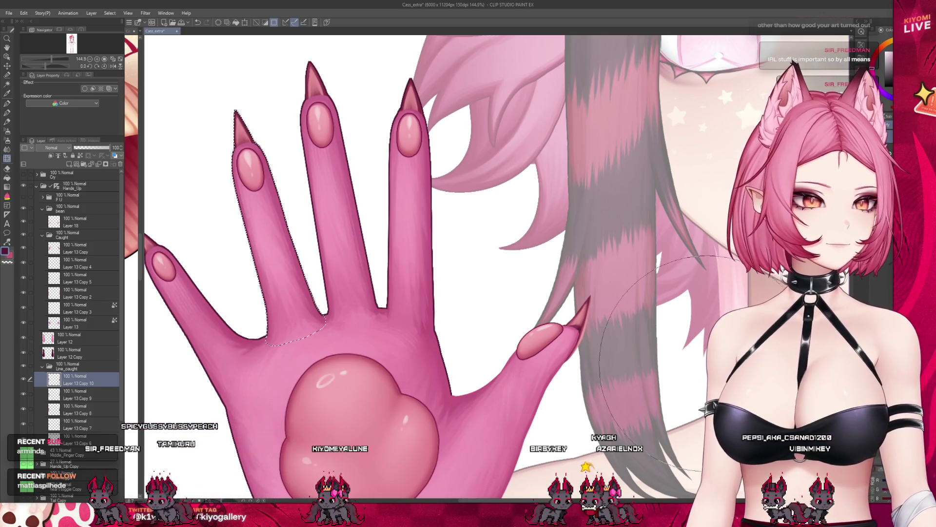
pyautogui.scroll(-3, 342, 312)
pyautogui.scroll(-3, 332, 317)
pyautogui.scroll(-2, 328, 317)
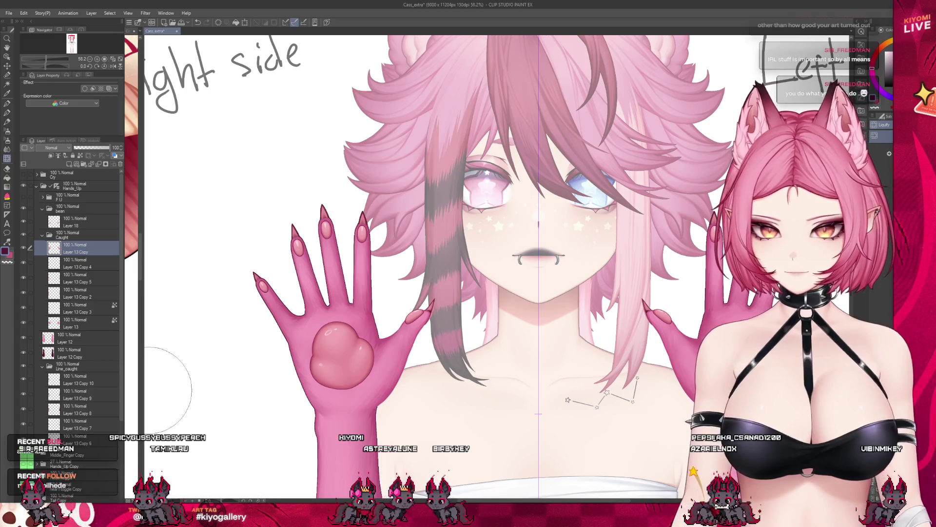
# - Duplicate Layer 13 Copy 10 into a new Layer 13 Copy 11
pyautogui.click(79, 380)
pyautogui.hotkey('ctrl', 'c')
pyautogui.hotkey('ctrl', 'v')
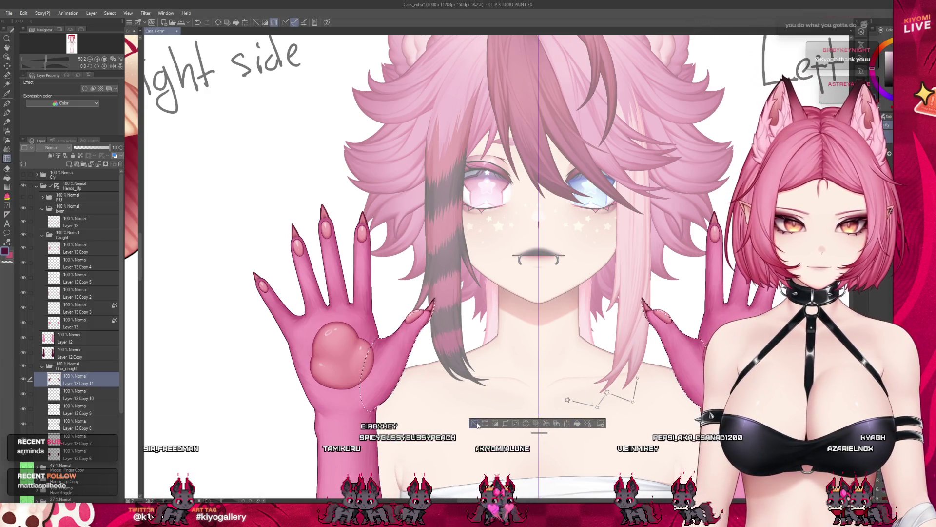
pyautogui.scroll(-3, 333, 265)
pyautogui.scroll(-1, 342, 268)
pyautogui.scroll(1, 352, 271)
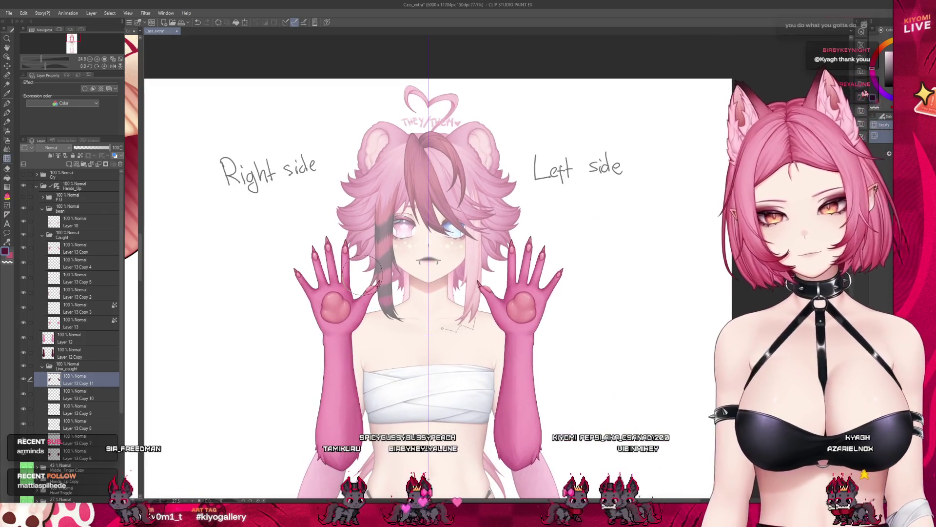
pyautogui.scroll(1, 366, 273)
pyautogui.scroll(1, 363, 273)
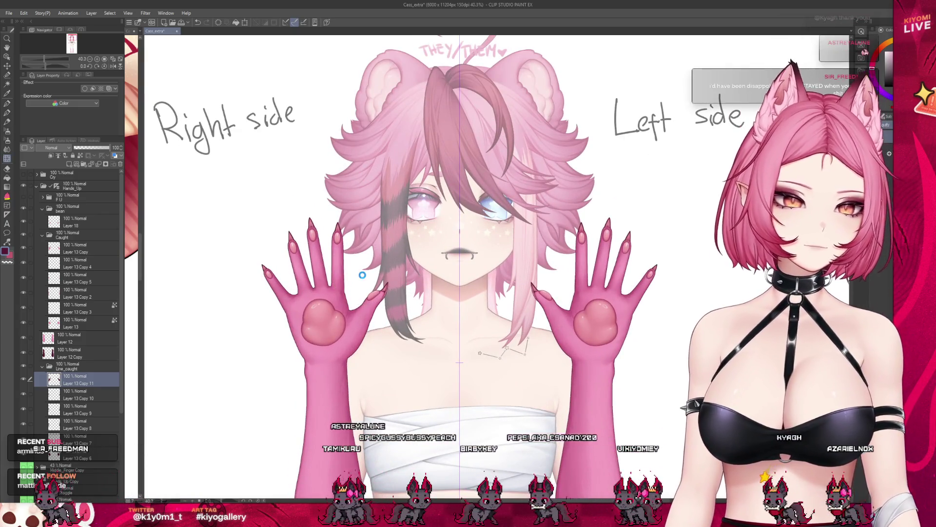
# - Save the file and select the Layer 13 Copy hand layer
pyautogui.hotkey('ctrl', 's')
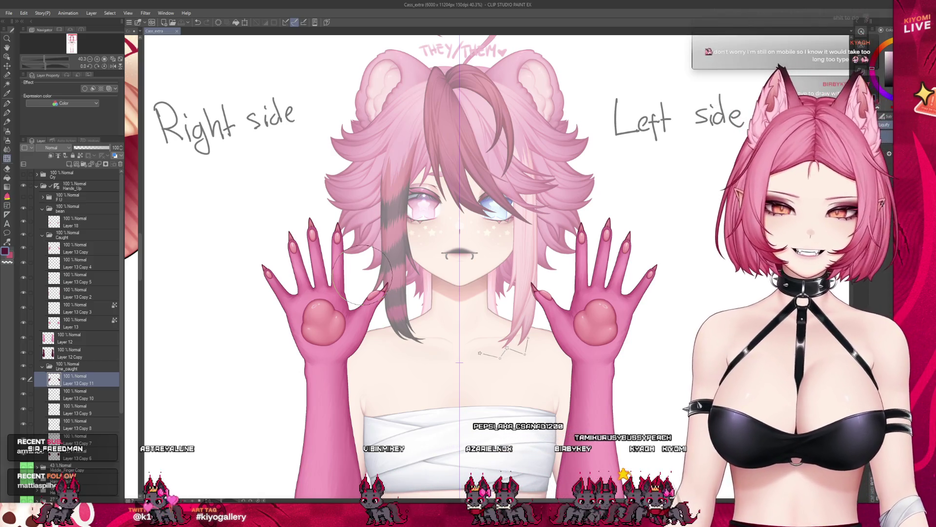
pyautogui.scroll(2, 320, 254)
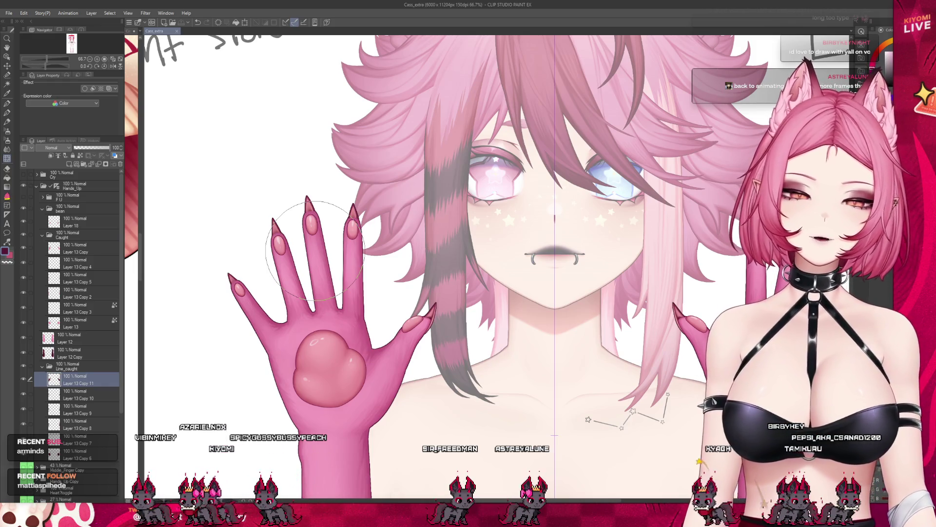
pyautogui.scroll(1, 314, 250)
pyautogui.scroll(1, 315, 250)
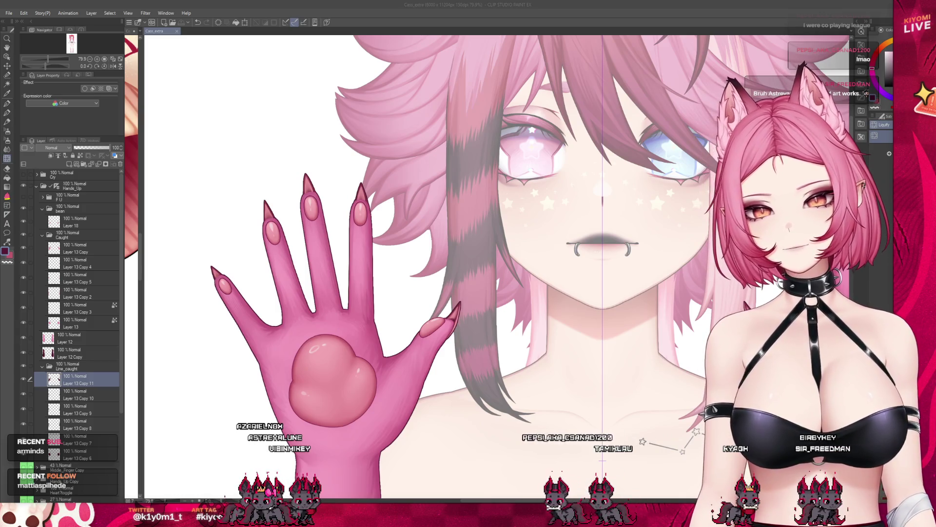
pyautogui.hotkey('alt', 'Tab')
pyautogui.click(31, 248)
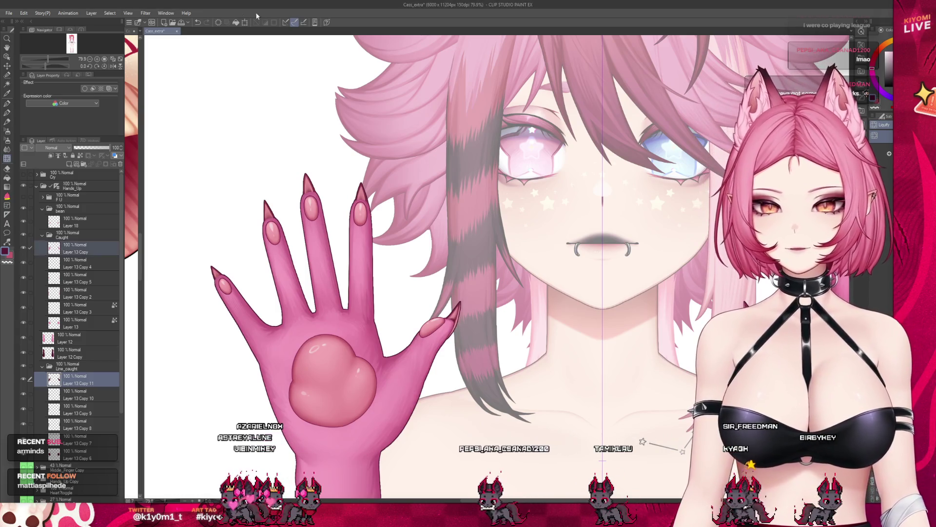
# - Transform the Layer 13 Copy content to shift it slightly left and down
pyautogui.click(245, 22)
pyautogui.scroll(-2, 364, 219)
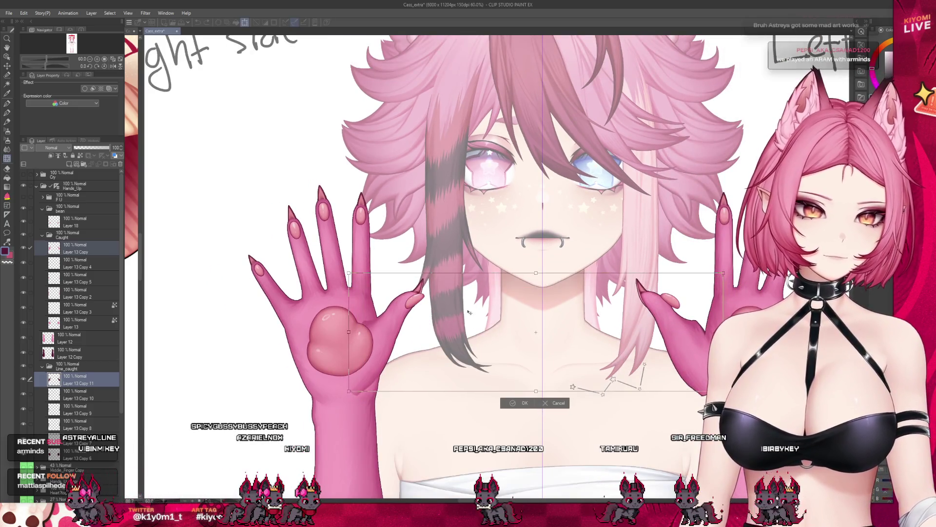
pyautogui.moveTo(568, 389); pyautogui.dragTo(558, 393)
pyautogui.click(556, 404)
pyautogui.scroll(-5, 390, 246)
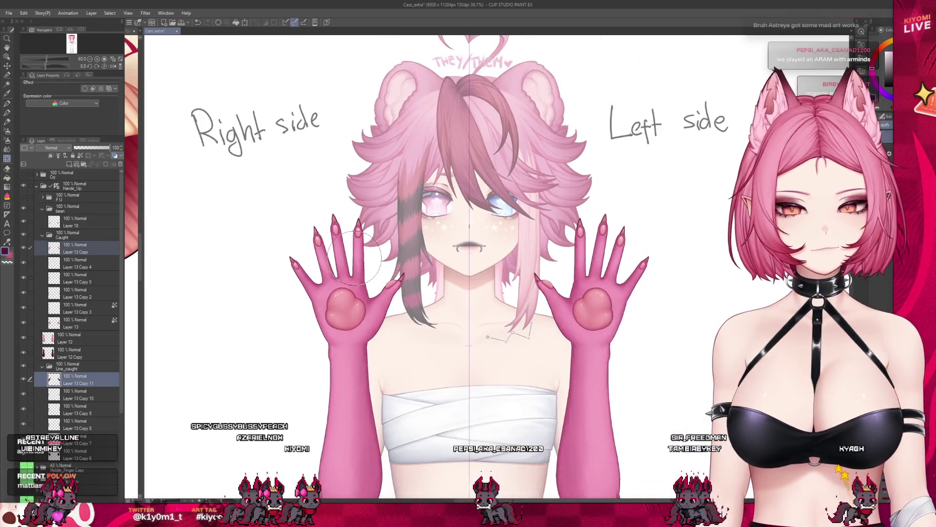
pyautogui.scroll(1, 396, 242)
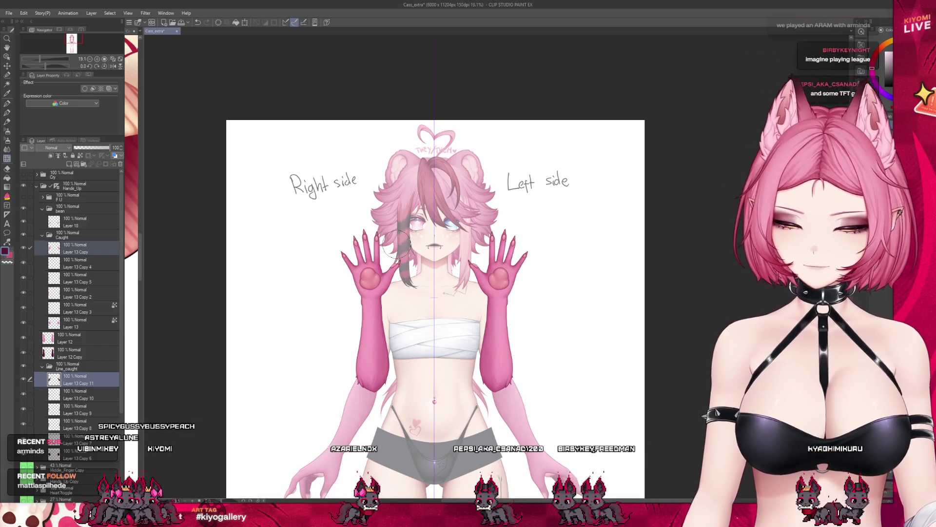
# - Collapse the Caught and Line_caught folders, with Layer 18 as the working layer
pyautogui.scroll(-1, 396, 245)
pyautogui.scroll(1, 397, 243)
pyautogui.scroll(5, 397, 245)
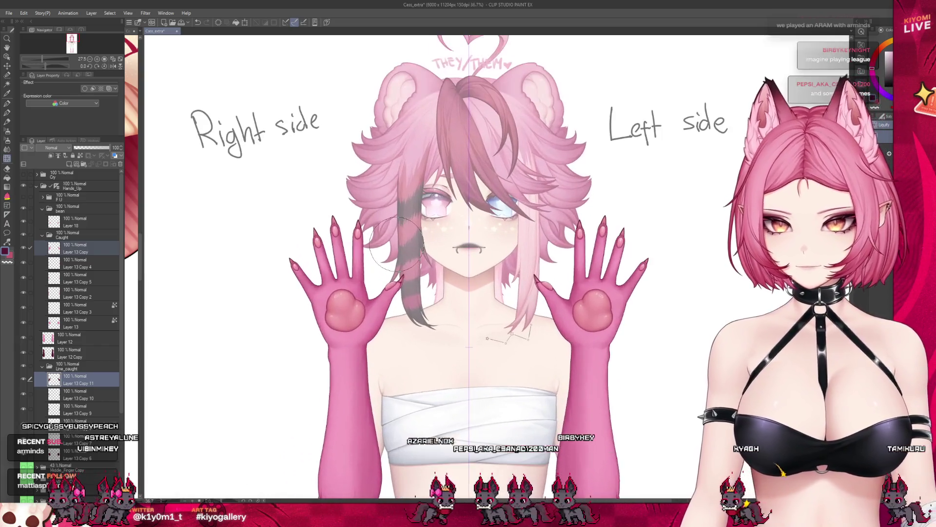
pyautogui.click(43, 235)
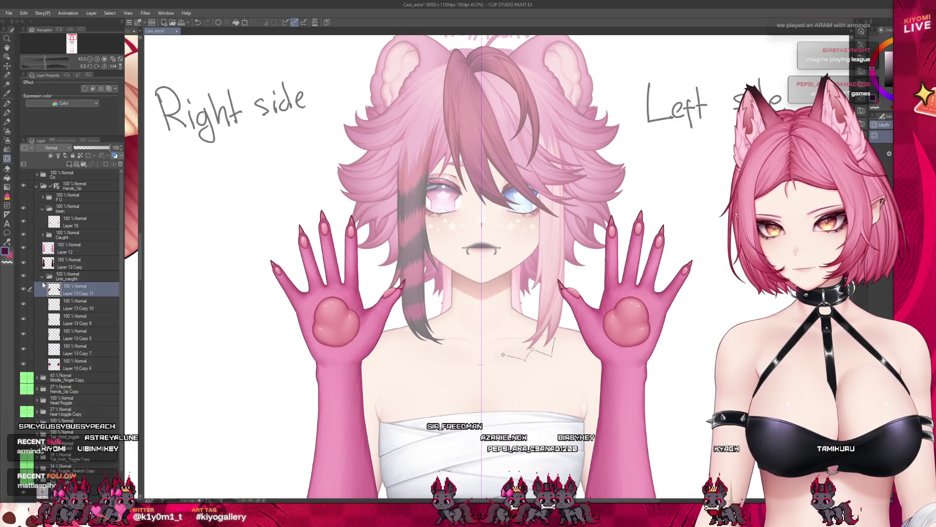
pyautogui.click(83, 222)
pyautogui.click(43, 276)
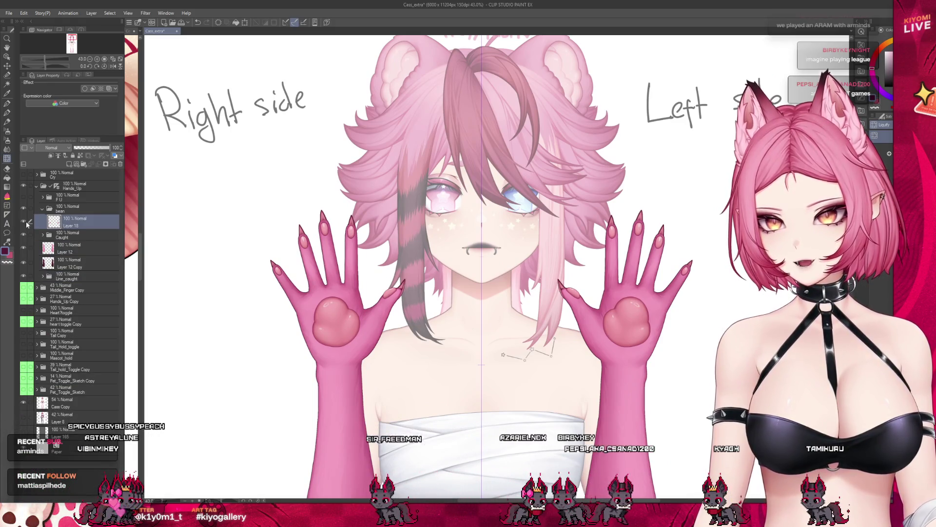
pyautogui.scroll(2, 341, 309)
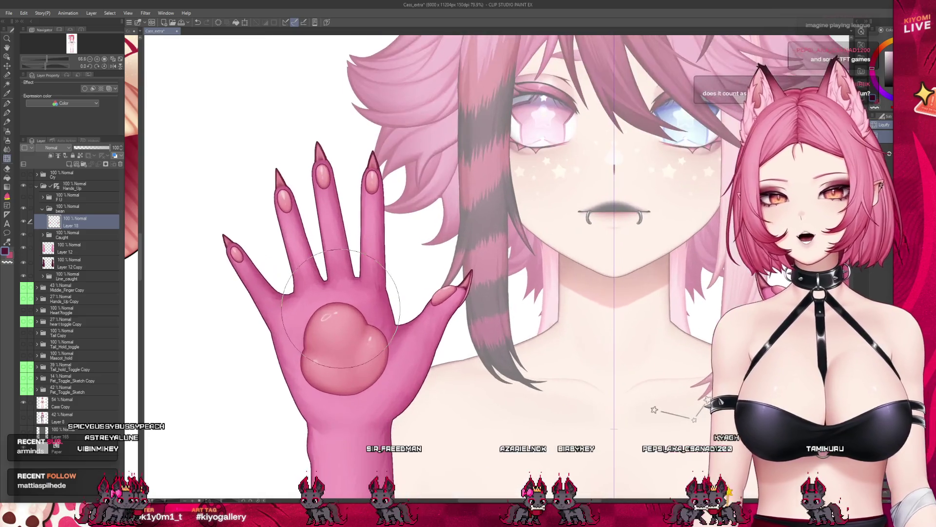
# - Turn off the Border effect on the bean folder
pyautogui.scroll(3, 341, 308)
pyautogui.click(68, 213)
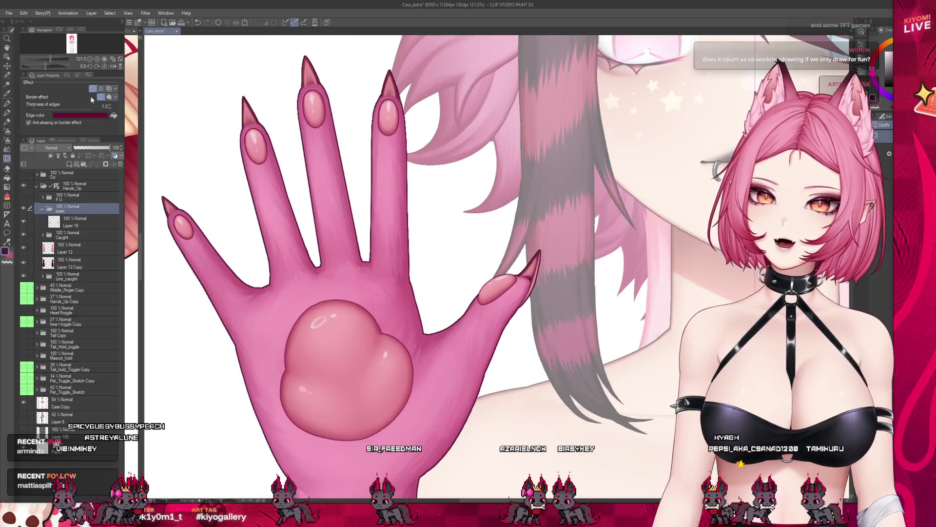
pyautogui.click(92, 90)
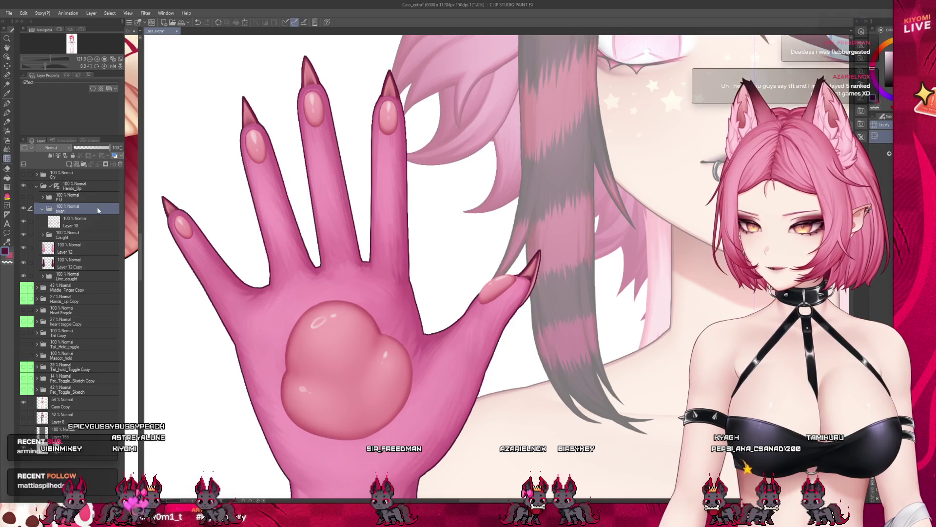
# - Duplicate Layer 18 and place Layer 18 Copy directly beneath it
pyautogui.click(75, 225)
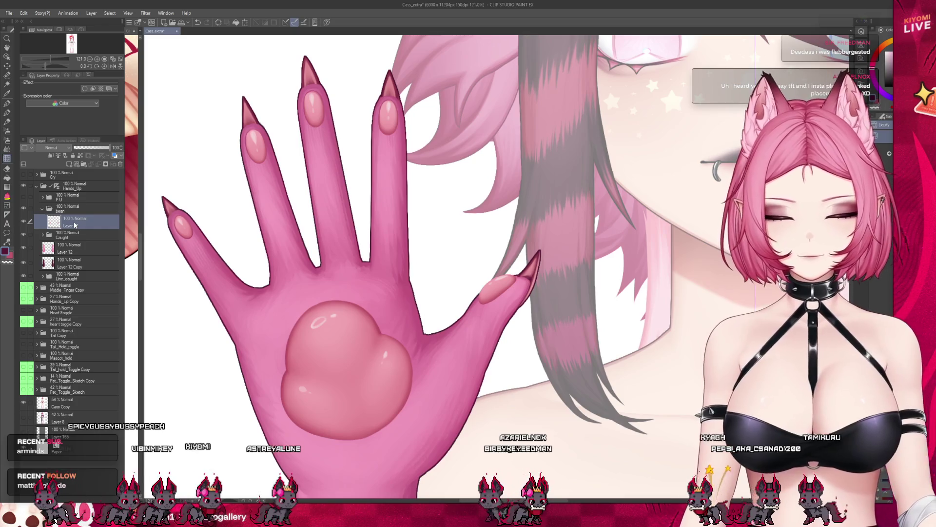
pyautogui.hotkey('ctrl', 'j')
pyautogui.moveTo(72, 222); pyautogui.dragTo(74, 240)
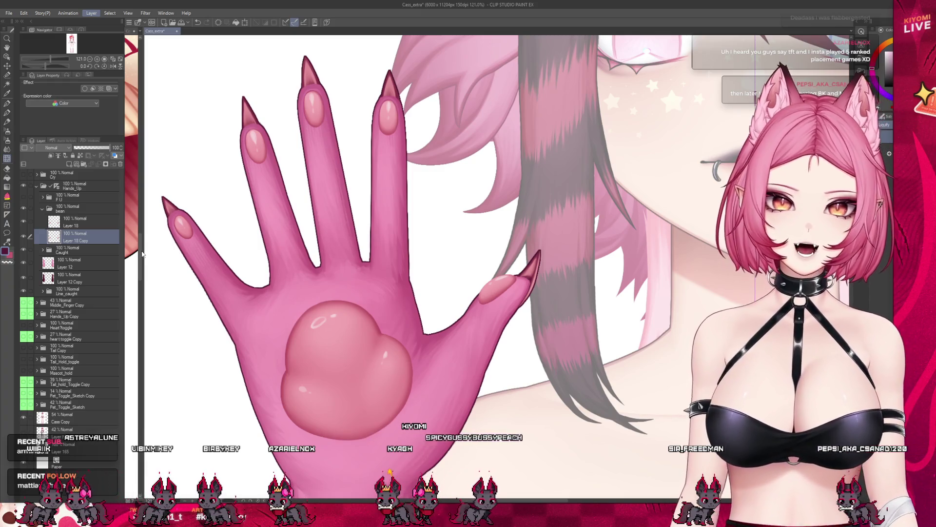
pyautogui.moveTo(142, 252); pyautogui.dragTo(463, 243)
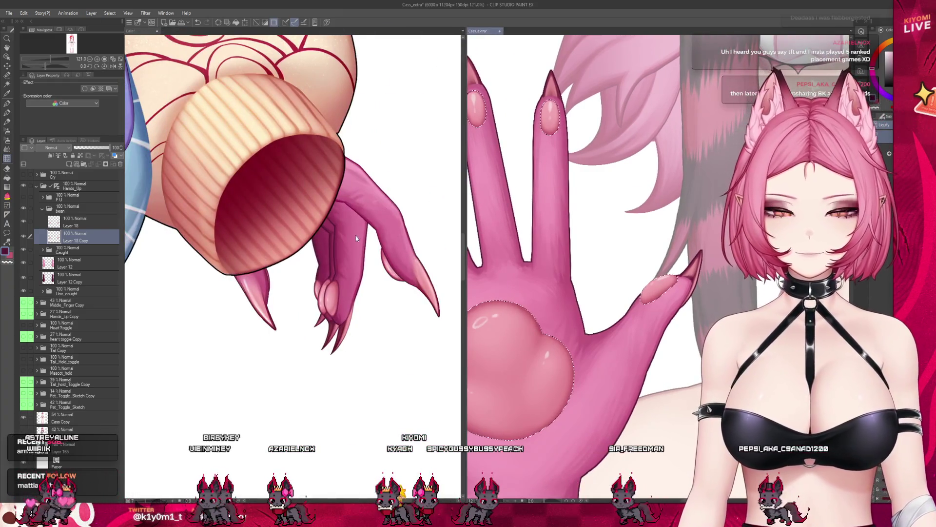
pyautogui.click(341, 291)
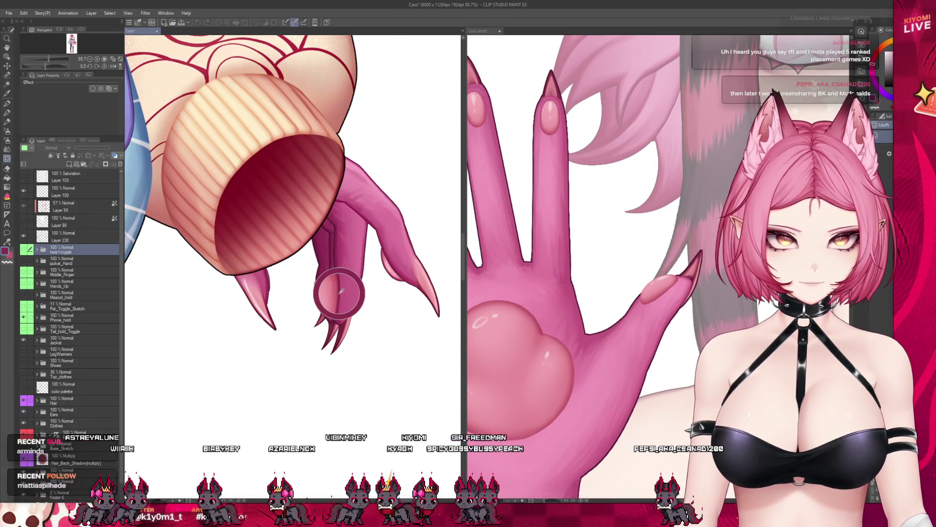
pyautogui.moveTo(466, 280); pyautogui.dragTo(141, 273)
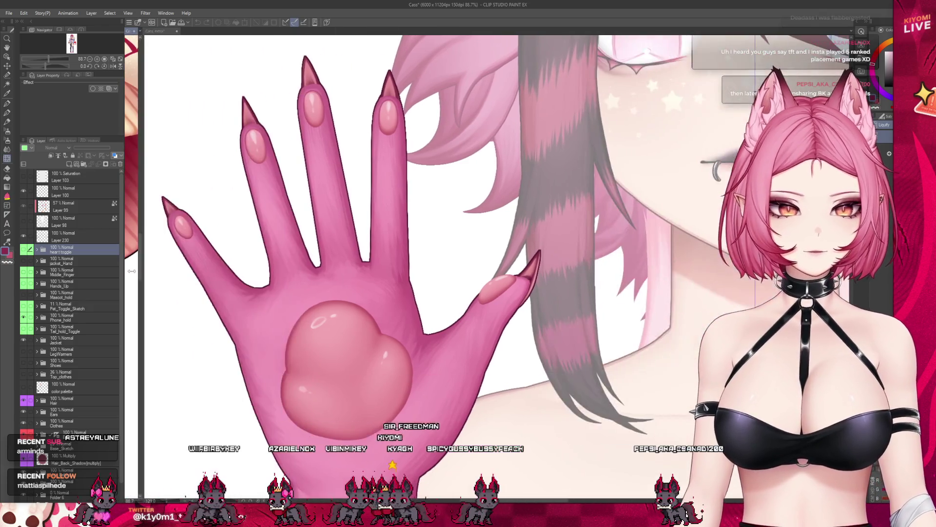
pyautogui.click(352, 376)
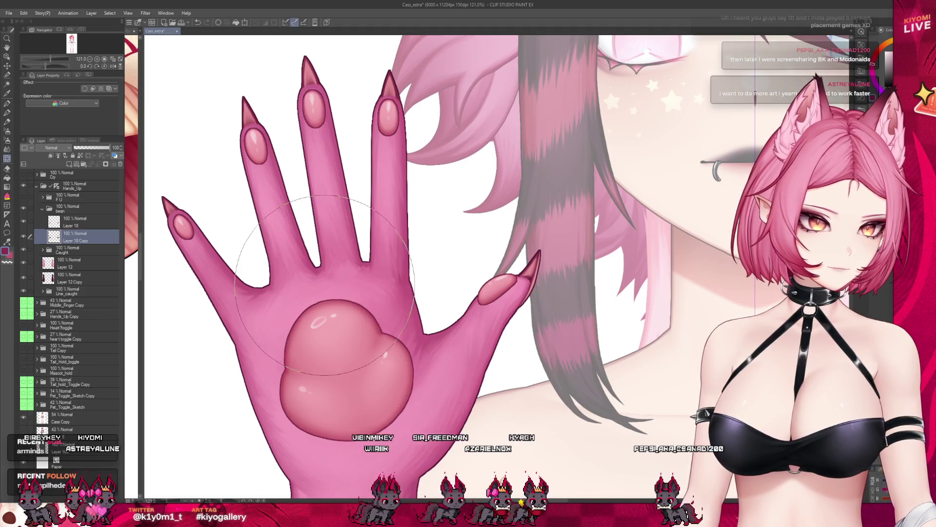
pyautogui.scroll(-3, 325, 285)
pyautogui.scroll(-2, 324, 285)
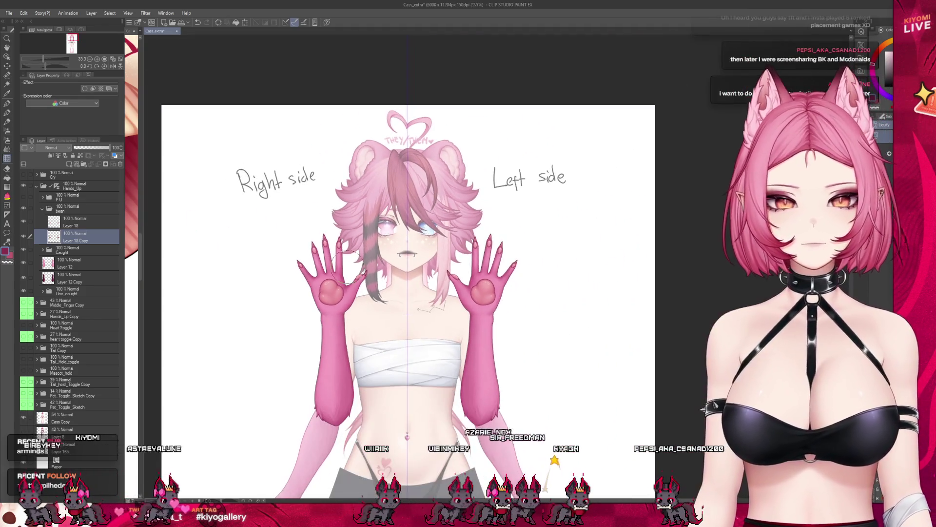
pyautogui.scroll(1, 347, 266)
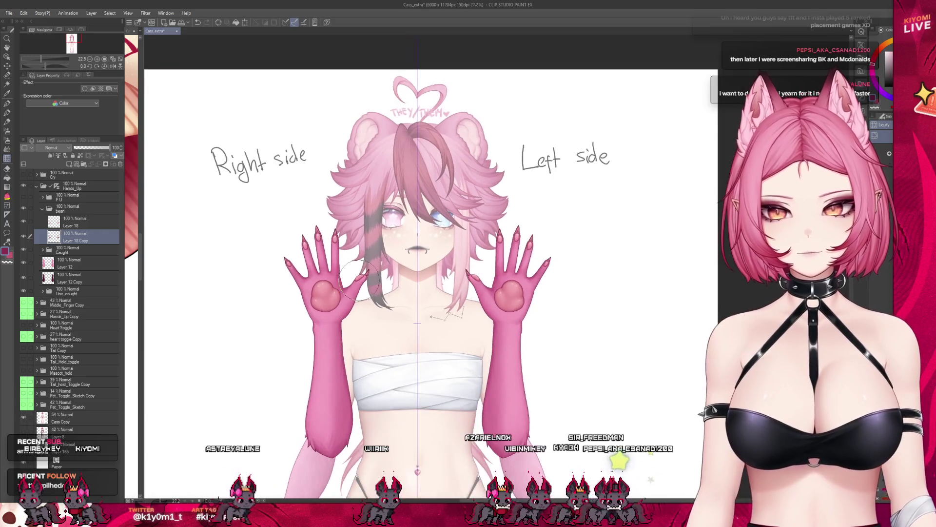
pyautogui.scroll(1, 356, 288)
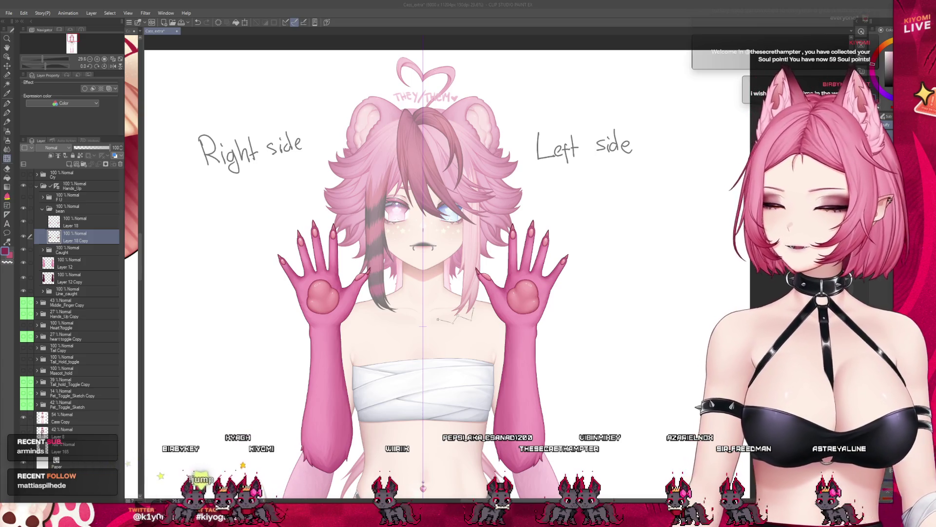
pyautogui.scroll(1, 326, 245)
pyautogui.scroll(1, 327, 246)
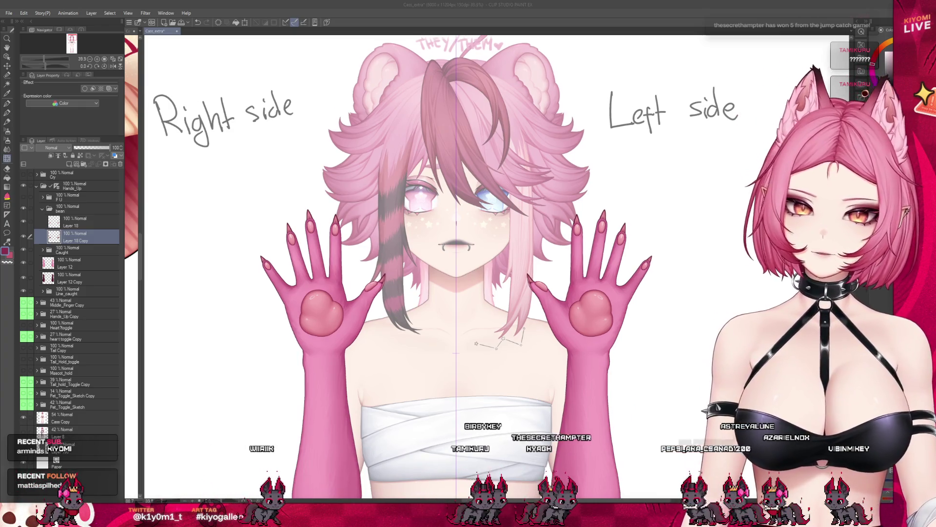
# - Create a new canvas from the copied white three-drawer chest photo using New from Clipboard
pyautogui.scroll(2, 358, 233)
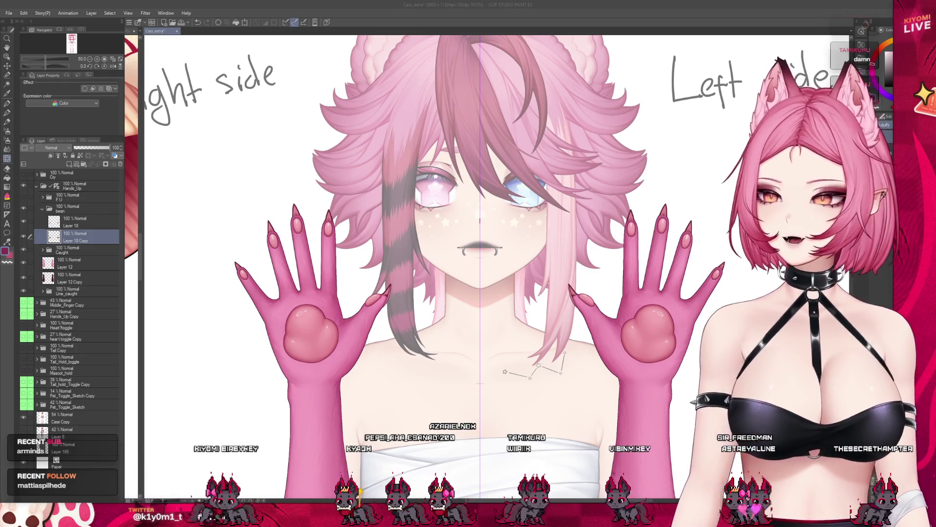
pyautogui.scroll(1, 236, 273)
pyautogui.scroll(2, 297, 298)
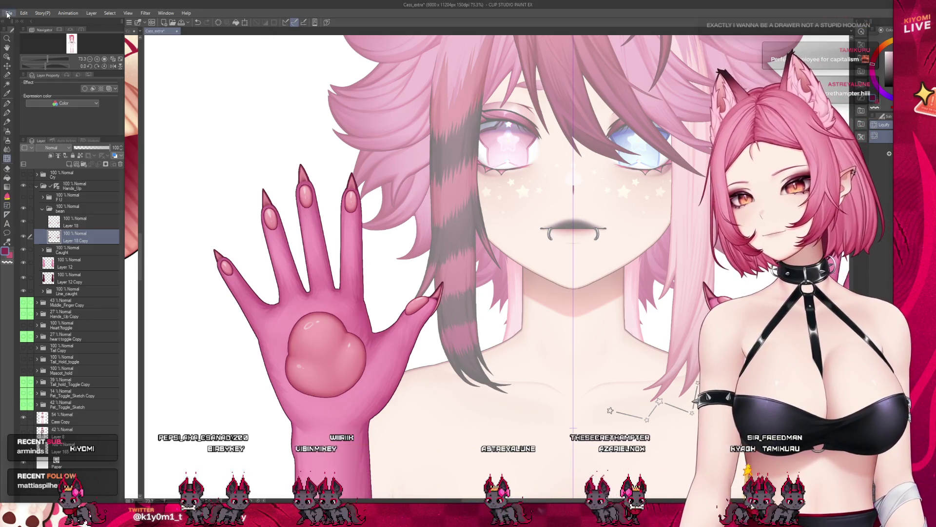
pyautogui.hotkey('ctrl', 'alt', 'shift', 'v')
pyautogui.scroll(-1, 583, 236)
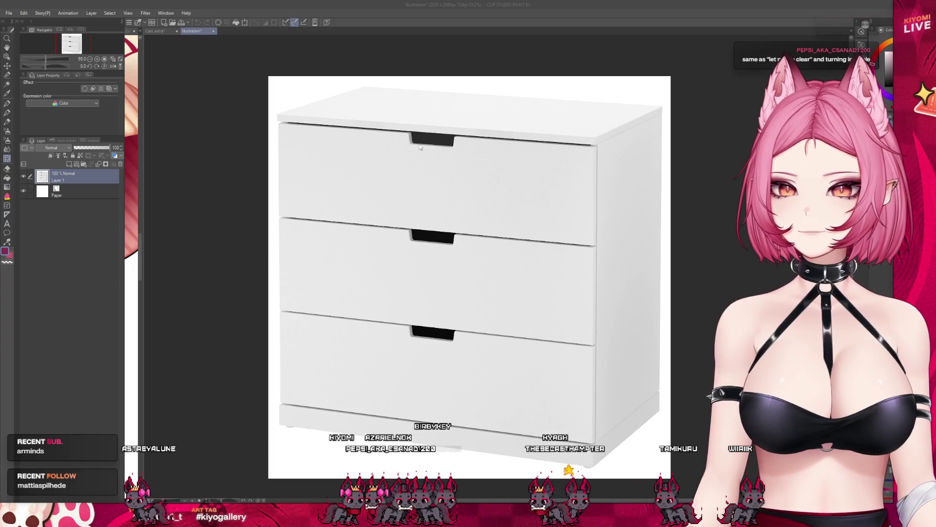
# - Close the dresser reference canvas to return to the Caso_extra illustration
pyautogui.scroll(-1, 244, 220)
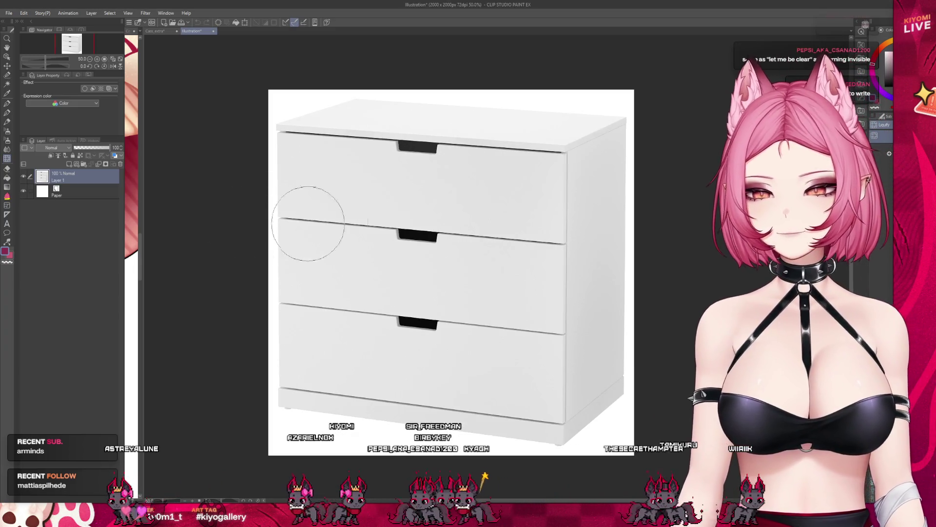
pyautogui.scroll(1, 442, 226)
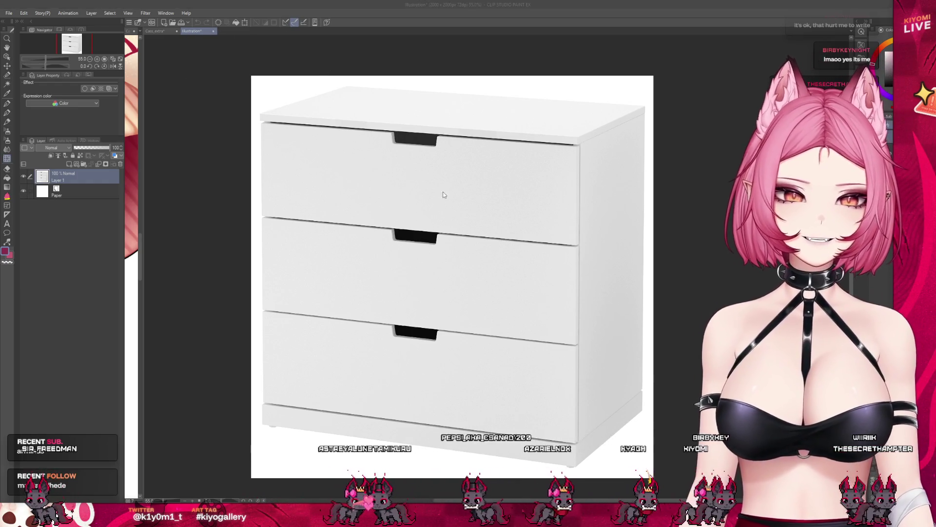
pyautogui.press('n')
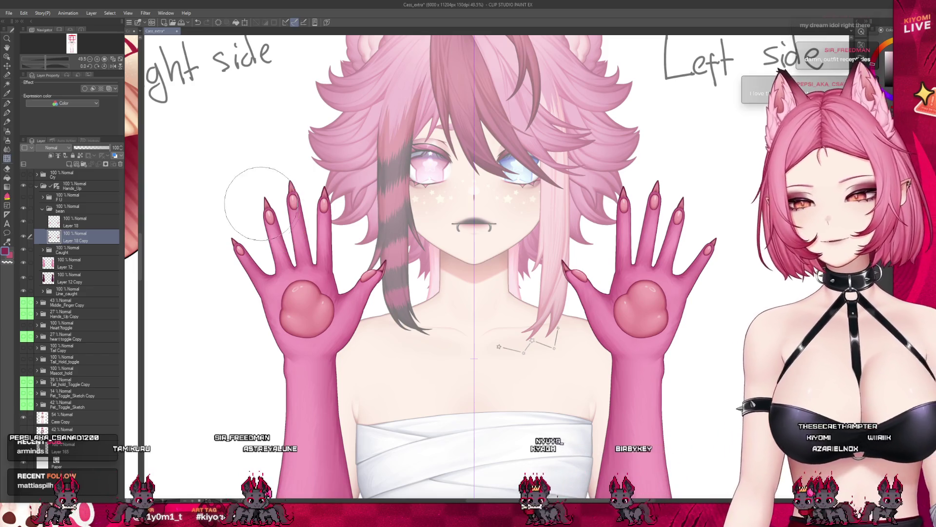
# - Select the F U hand pose folder and make it visible
pyautogui.scroll(-3, 305, 190)
pyautogui.scroll(-3, 309, 316)
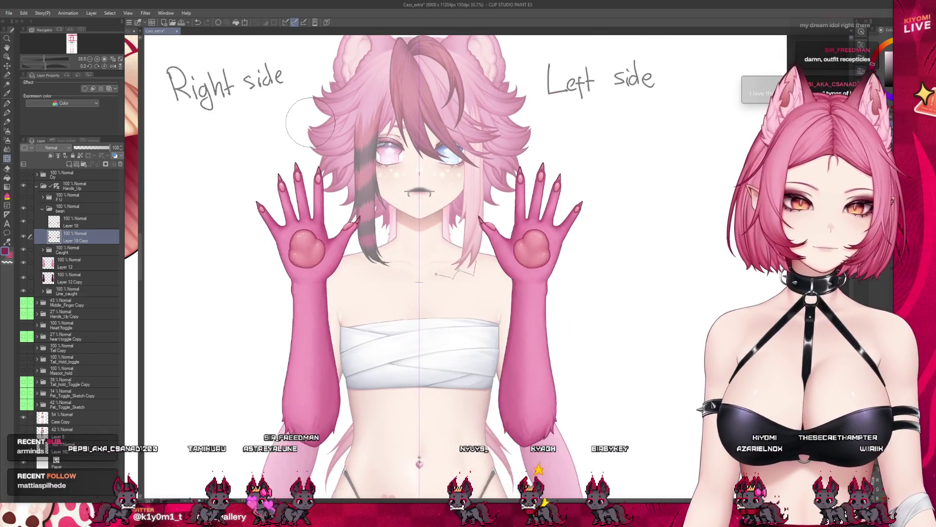
pyautogui.scroll(-2, 308, 316)
pyautogui.scroll(3, 344, 233)
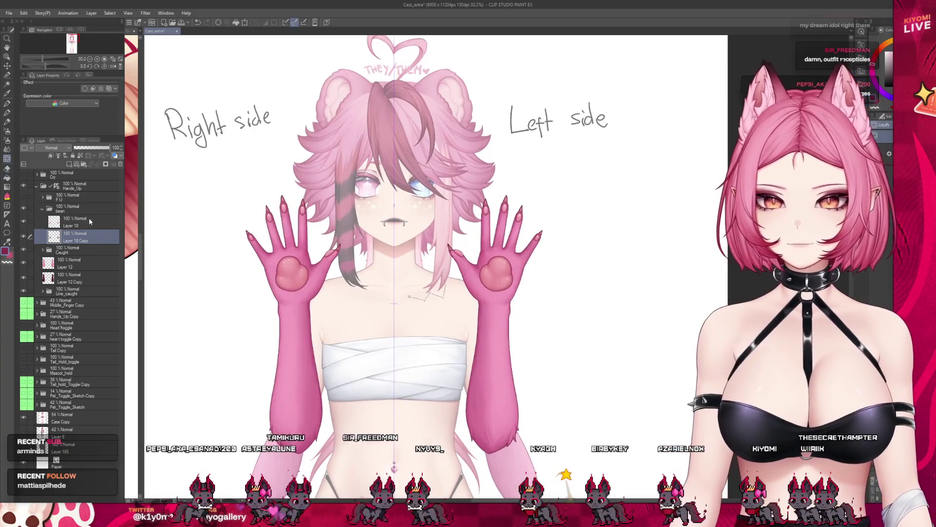
pyautogui.click(43, 208)
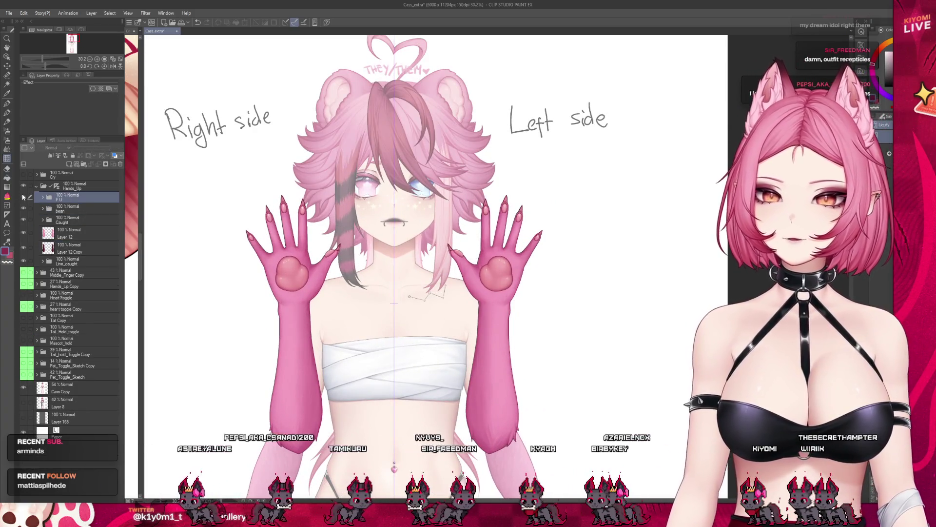
pyautogui.click(22, 197)
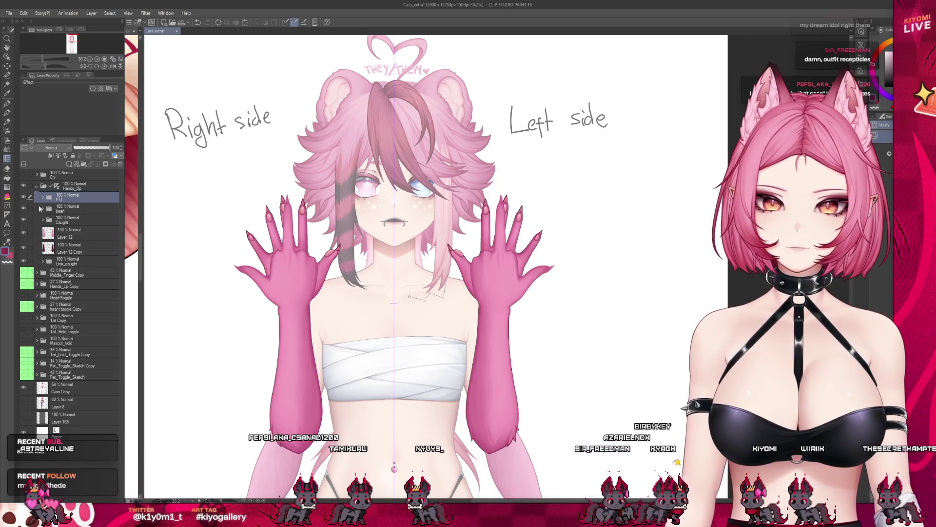
# - Move the bean folder into the Caught folder, collapse it, and select Line_caught
pyautogui.click(43, 221)
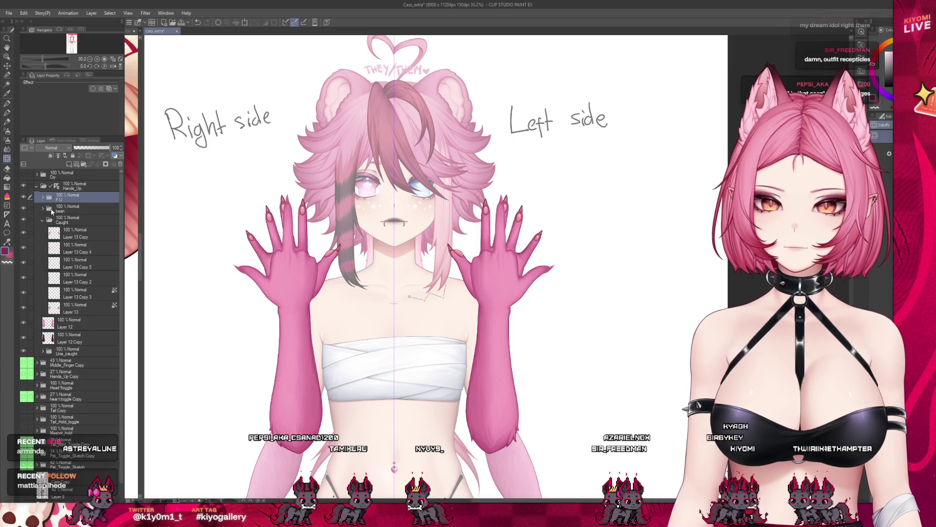
pyautogui.moveTo(80, 229); pyautogui.dragTo(78, 228)
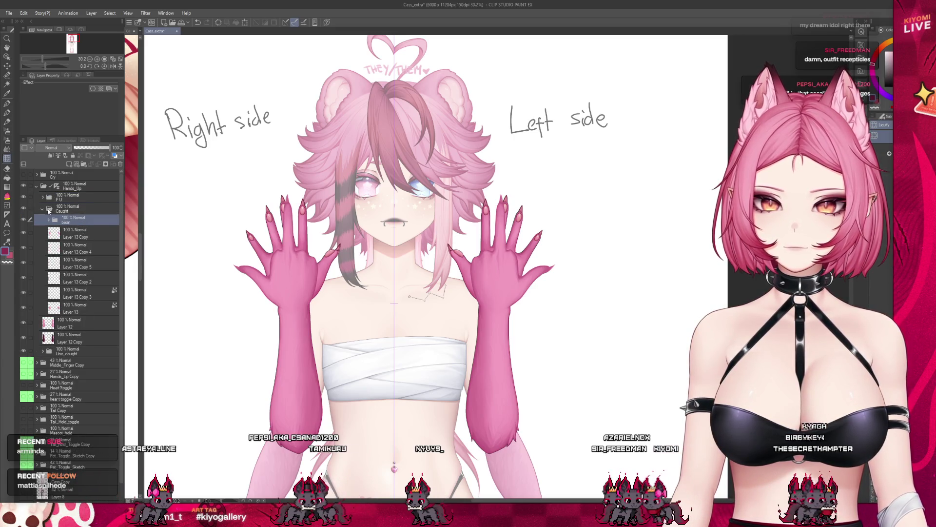
pyautogui.click(42, 209)
pyautogui.click(58, 250)
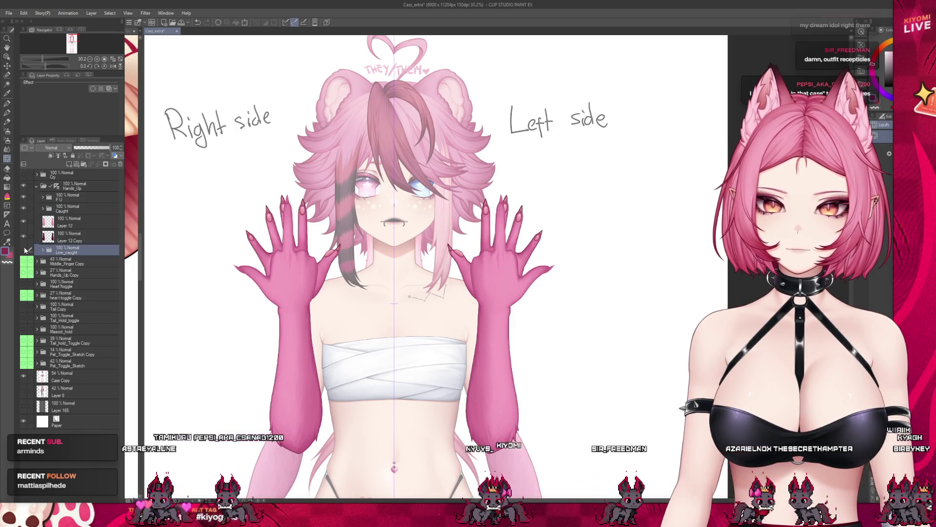
pyautogui.scroll(1, 254, 237)
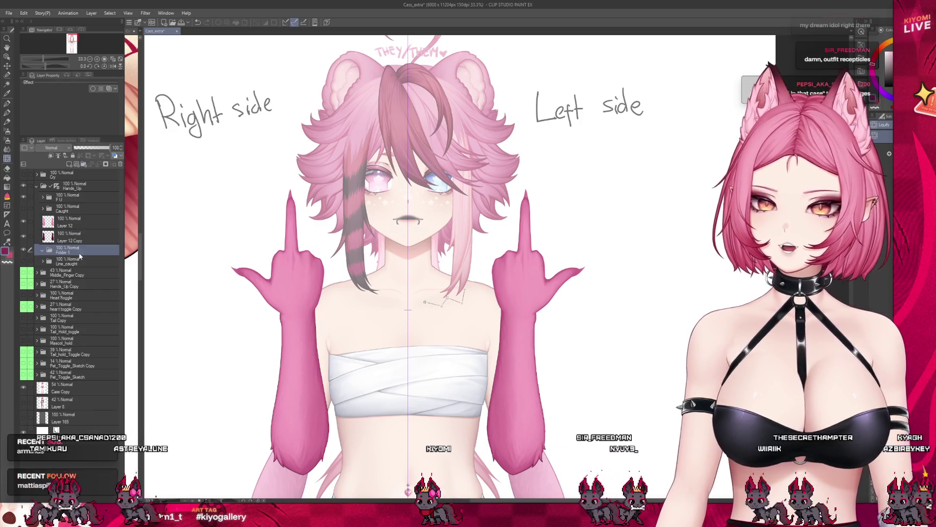
# - Group Line_caught into a new folder and add a new Layer 14 in the F U folder
pyautogui.click(82, 166)
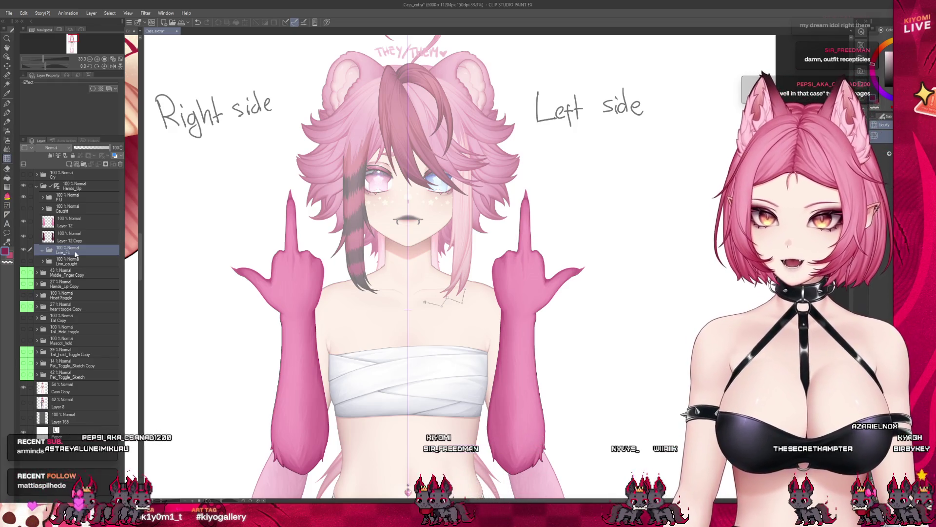
pyautogui.click(42, 197)
pyautogui.scroll(3, 217, 295)
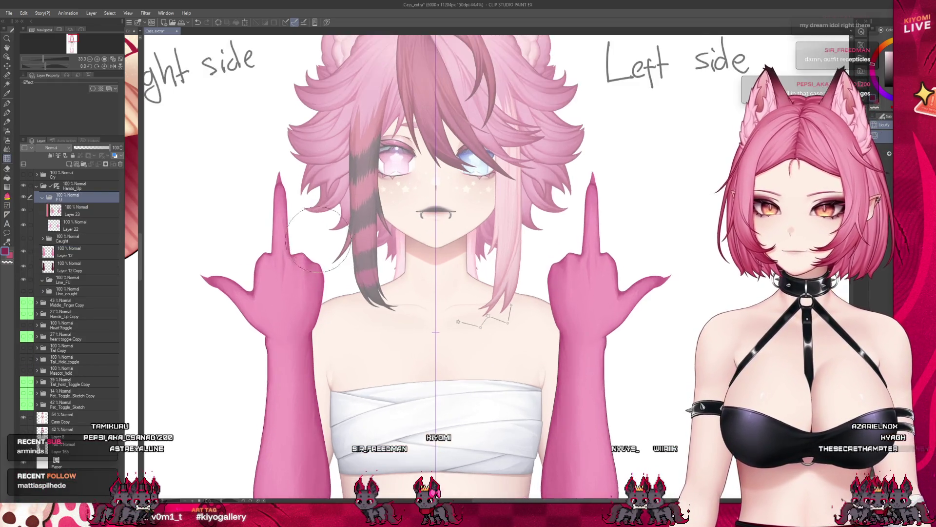
pyautogui.scroll(2, 217, 295)
pyautogui.scroll(2, 210, 294)
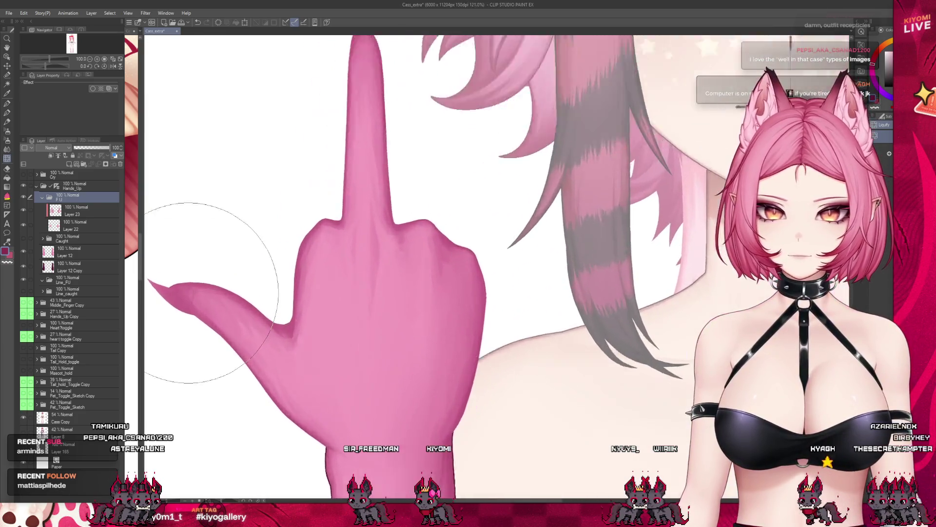
pyautogui.scroll(1, 187, 293)
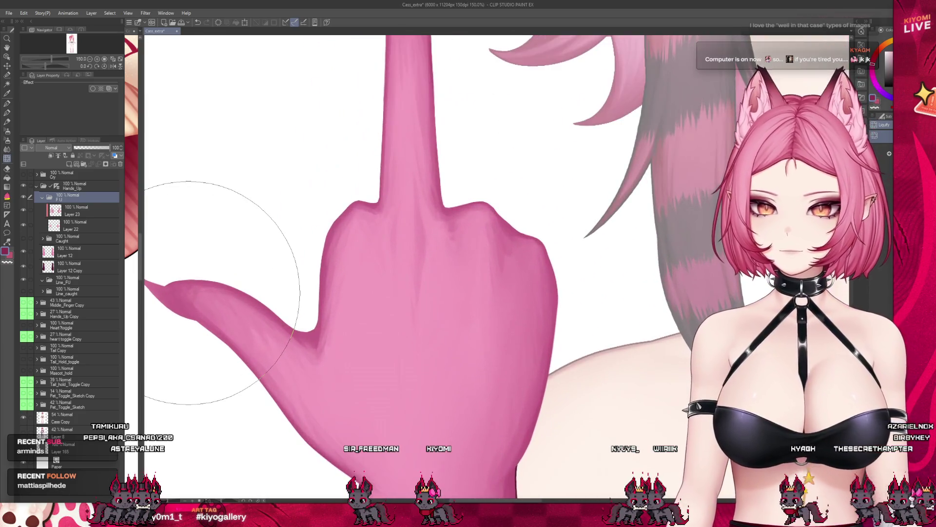
pyautogui.click(75, 166)
# - Widen the side pane showing the Cass document, hide the hand's shading layer, and select Layer 22
pyautogui.hotkey('ctrl', 'Tab')
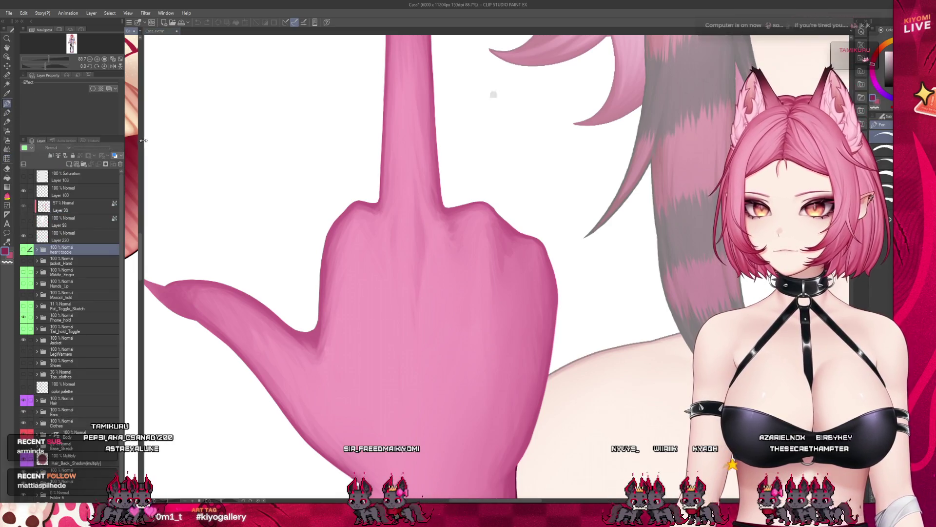
pyautogui.hotkey('ctrl', 'Tab')
pyautogui.moveTo(143, 140); pyautogui.dragTo(190, 141)
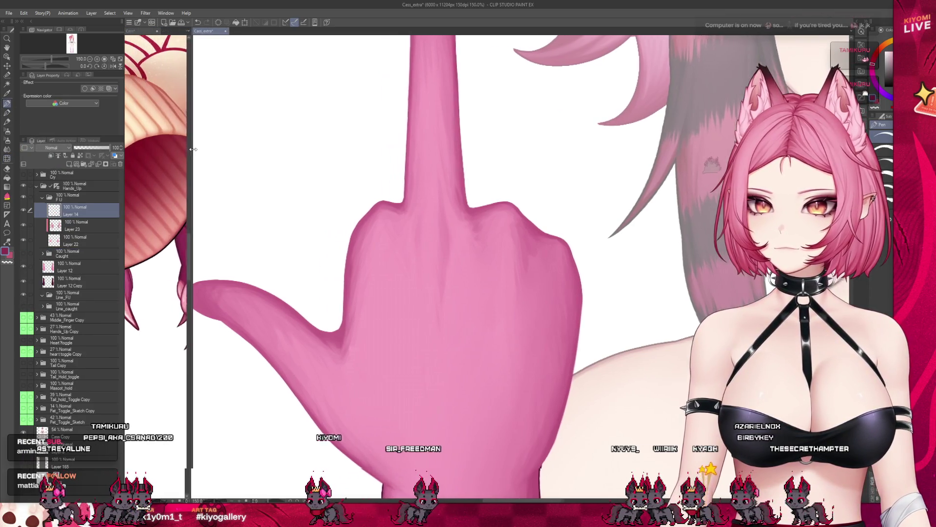
pyautogui.scroll(-5, 343, 260)
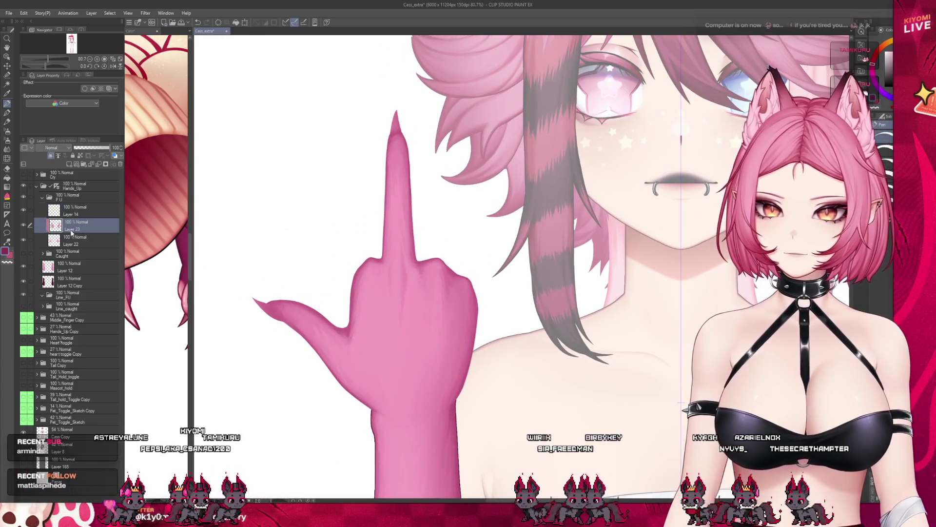
pyautogui.click(23, 224)
pyautogui.click(73, 239)
pyautogui.scroll(1, 403, 99)
pyautogui.scroll(5, 403, 99)
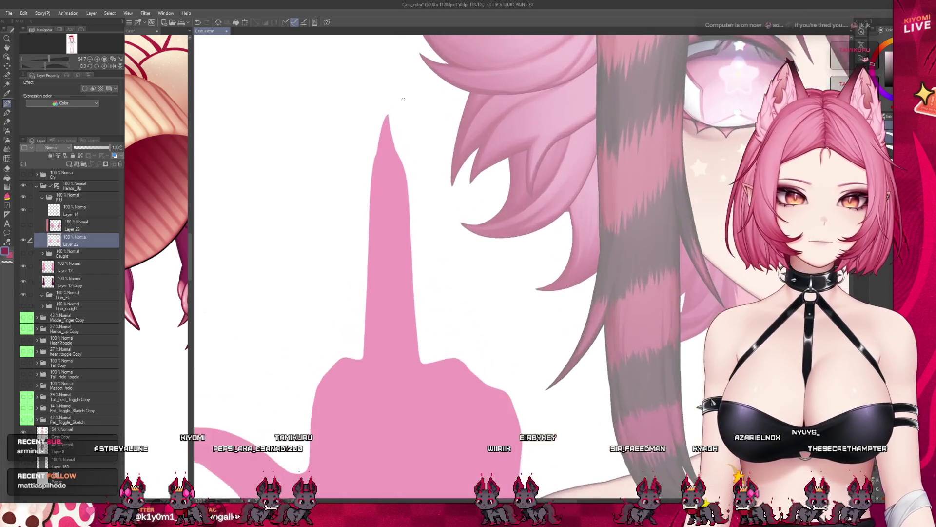
# - Zoom around the middle finger and re-enable and select Layer 23 for shading
pyautogui.scroll(4, 403, 99)
pyautogui.scroll(3, 403, 99)
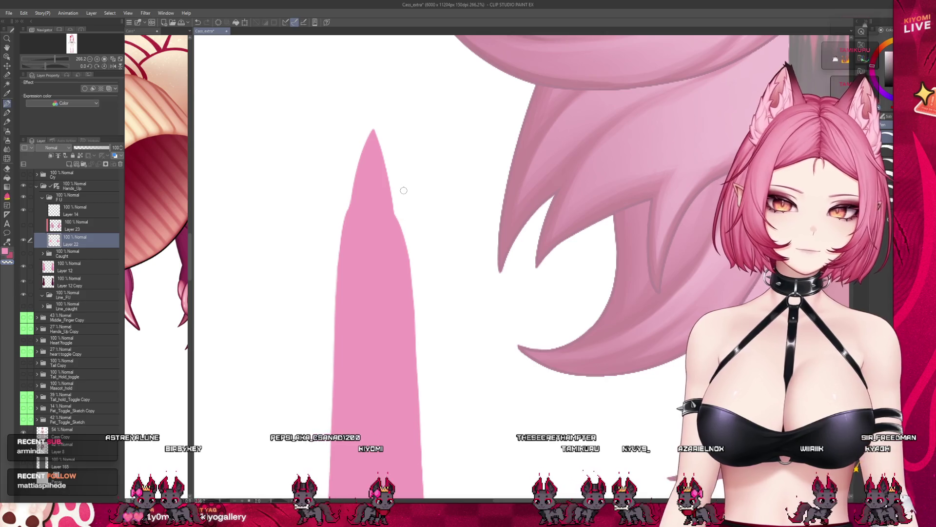
pyautogui.scroll(-3, 401, 192)
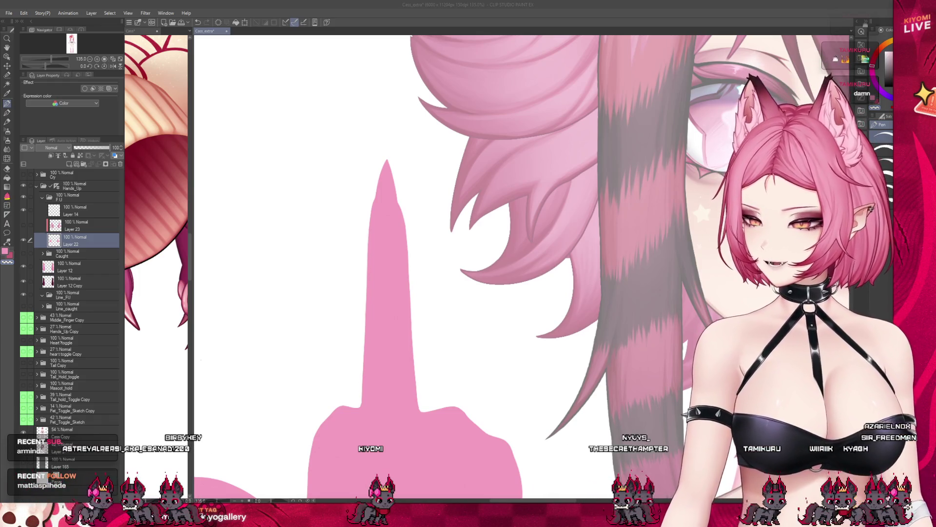
pyautogui.scroll(-2, 314, 236)
pyautogui.scroll(-1, 314, 237)
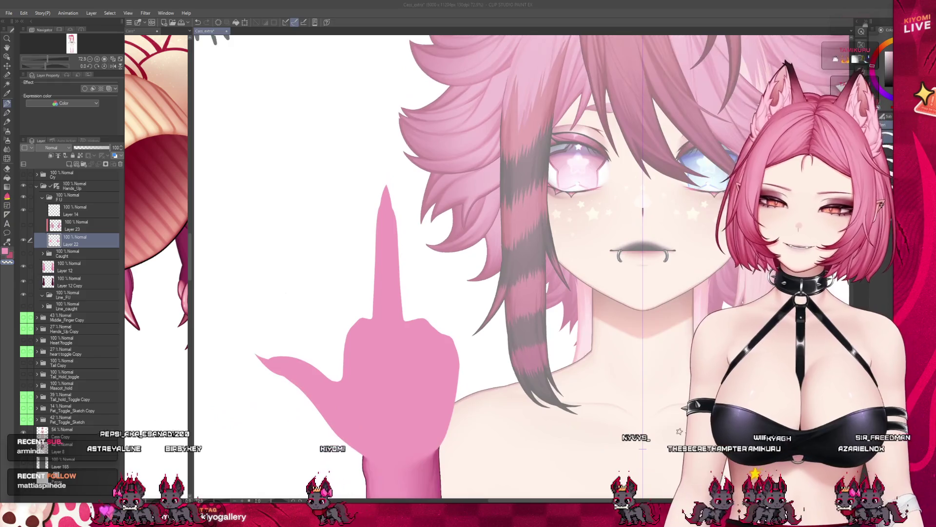
pyautogui.scroll(-1, 264, 244)
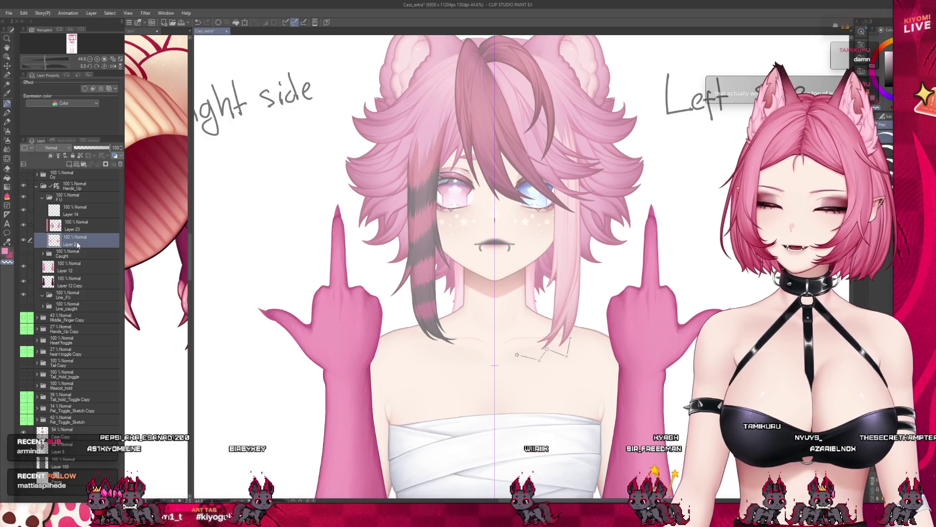
pyautogui.click(76, 224)
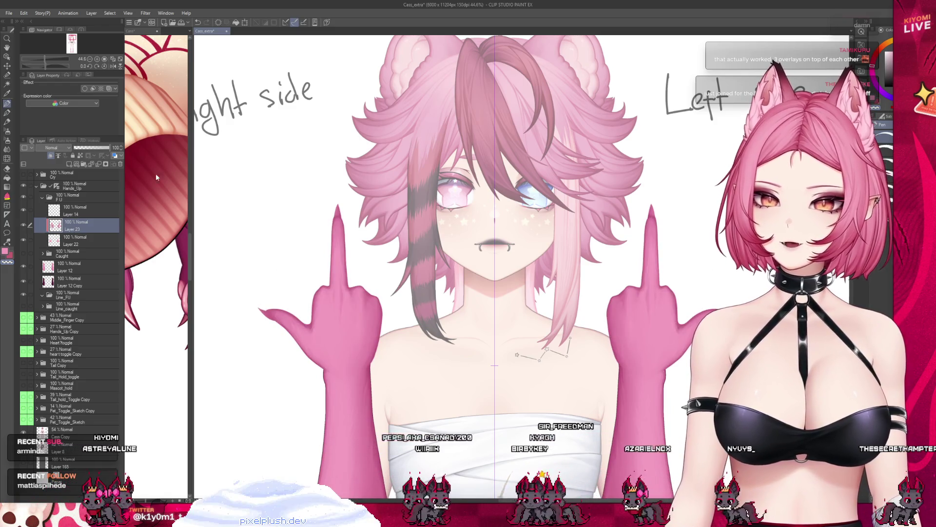
# - Pick the tool below the pen and zoom back in on the finger
pyautogui.click(7, 113)
pyautogui.scroll(1, 330, 297)
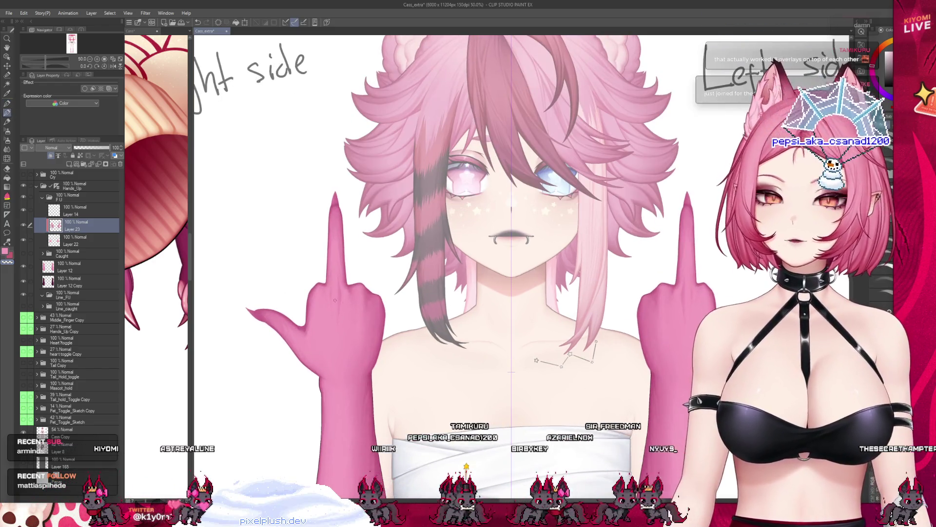
pyautogui.scroll(1, 330, 297)
pyautogui.scroll(1, 330, 298)
pyautogui.scroll(1, 332, 297)
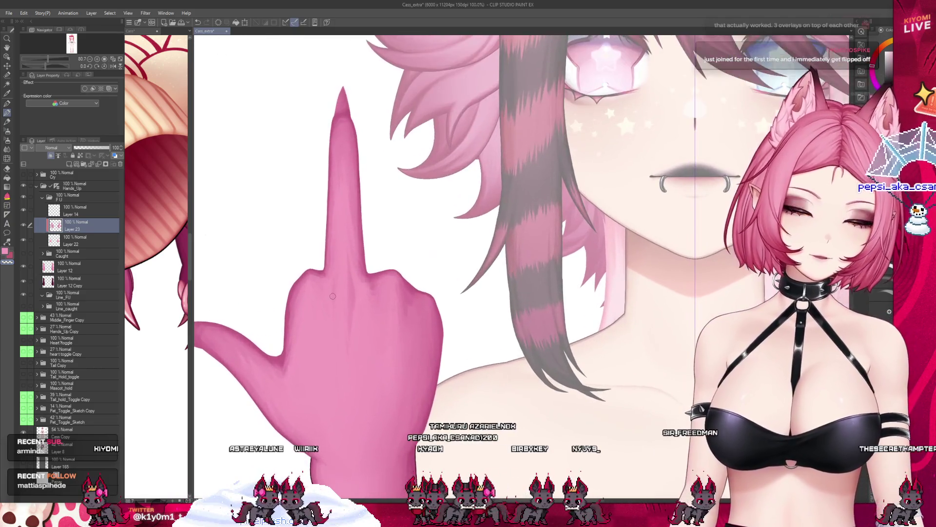
# - Brush shading along the raised finger on Layer 23, undoing the last stroke
pyautogui.scroll(1, 331, 297)
pyautogui.scroll(1, 332, 296)
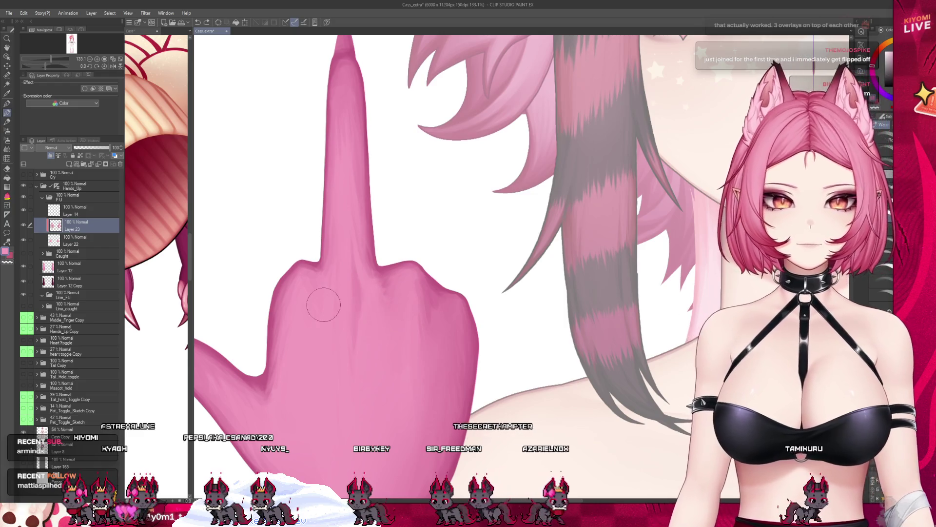
pyautogui.scroll(-3, 320, 303)
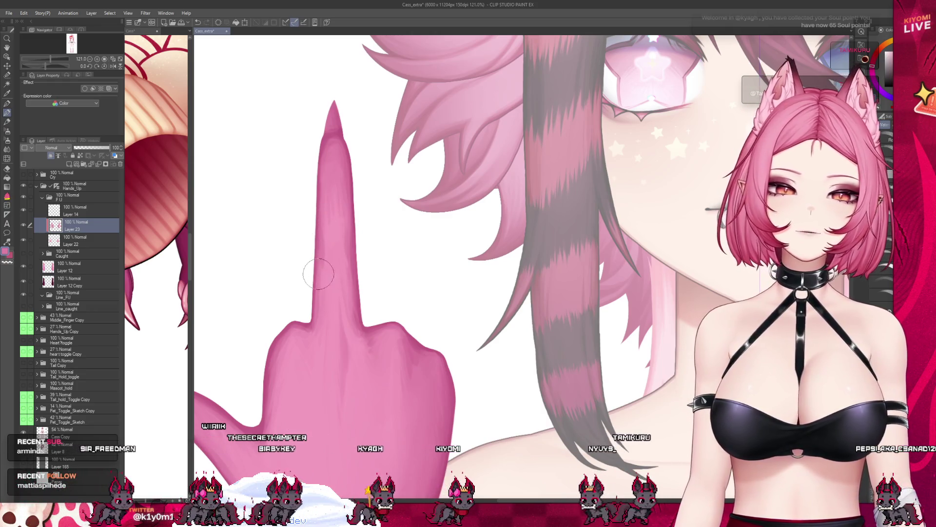
pyautogui.hotkey('ctrl', 'z')
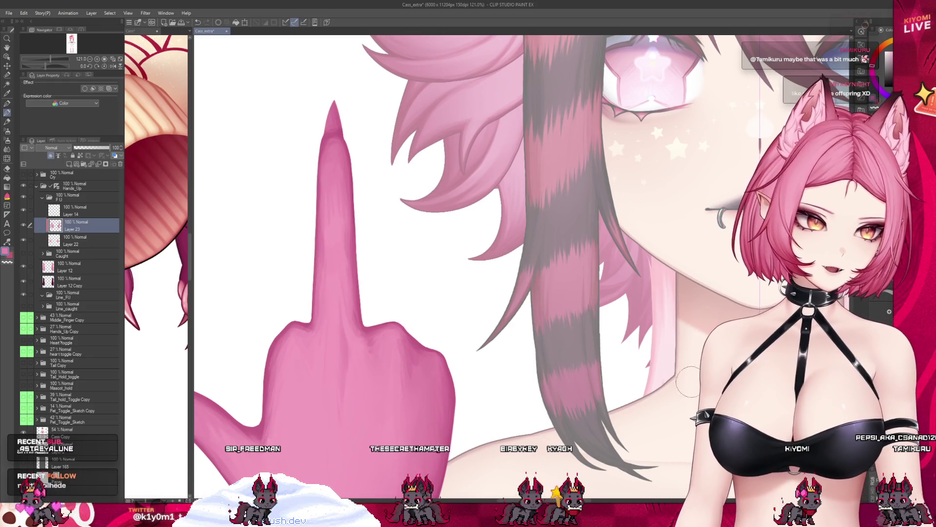
# - Repaint the pointed nail tip's shading up close, then zoom back out to 54%
pyautogui.scroll(-2, 340, 306)
pyautogui.scroll(-2, 339, 306)
pyautogui.scroll(4, 349, 266)
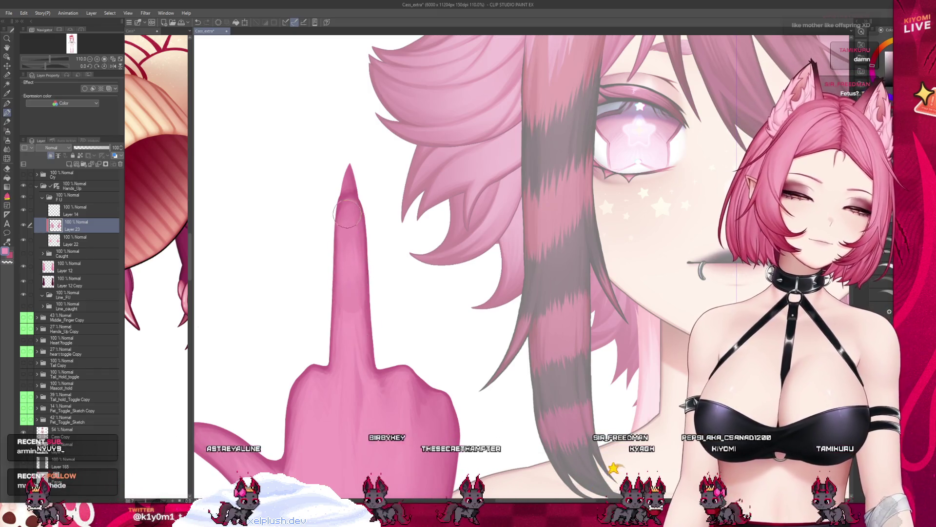
pyautogui.scroll(-5, 305, 155)
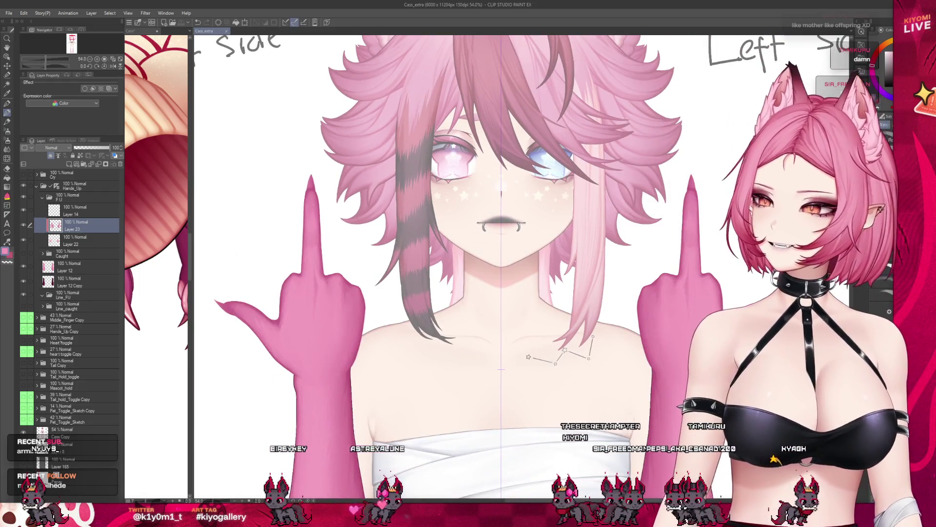
# - Save Cass_extra, zoom in on the left hand and select Layer 14
pyautogui.hotkey('ctrl', 's')
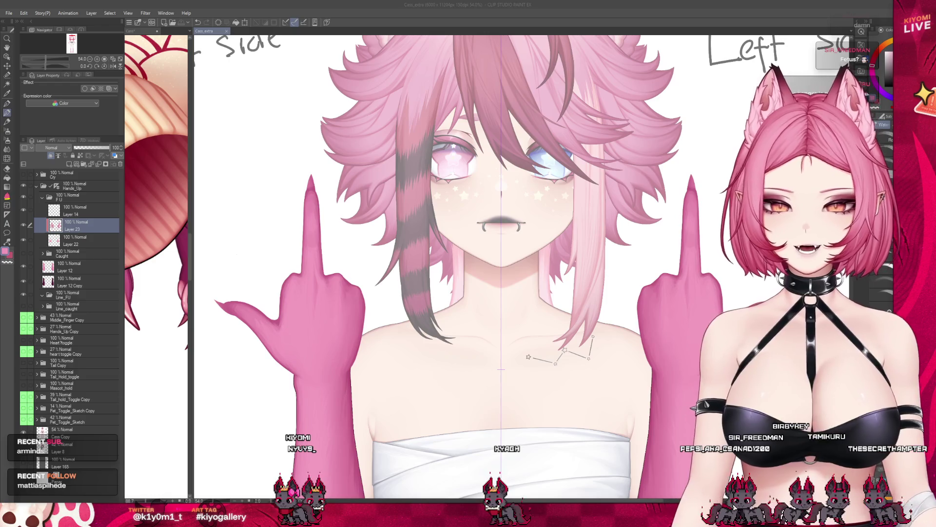
pyautogui.scroll(2, 242, 273)
pyautogui.scroll(2, 242, 273)
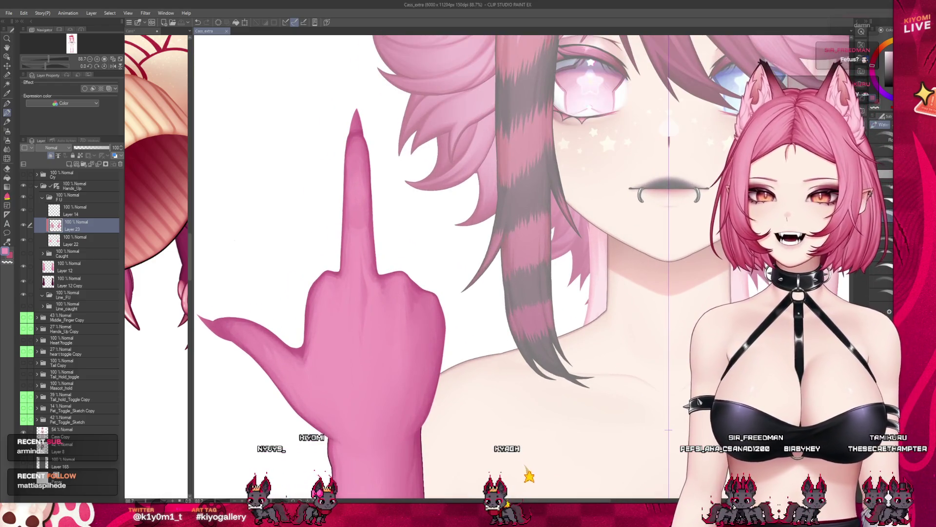
pyautogui.click(68, 210)
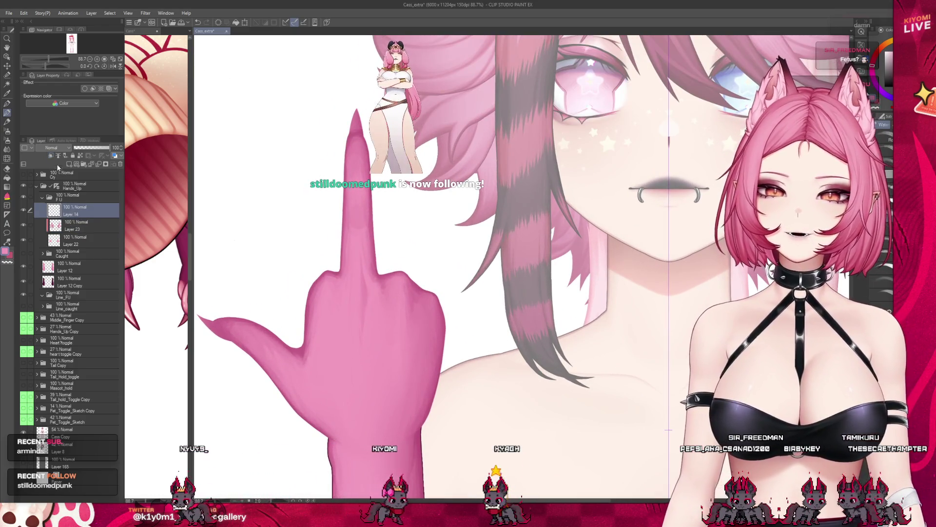
# - Switch to the Pen, widen the Cass_extra view, and zoom in on the fingertip
pyautogui.press('p')
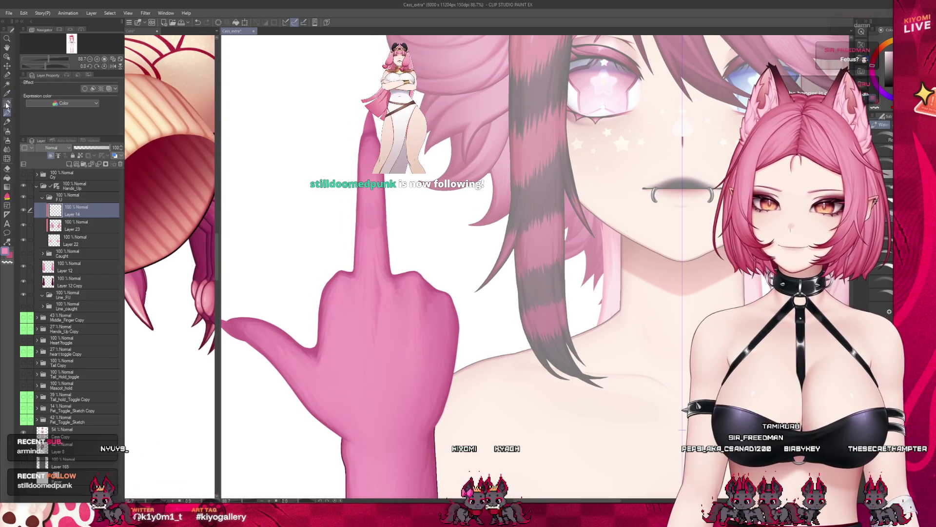
pyautogui.click(162, 280)
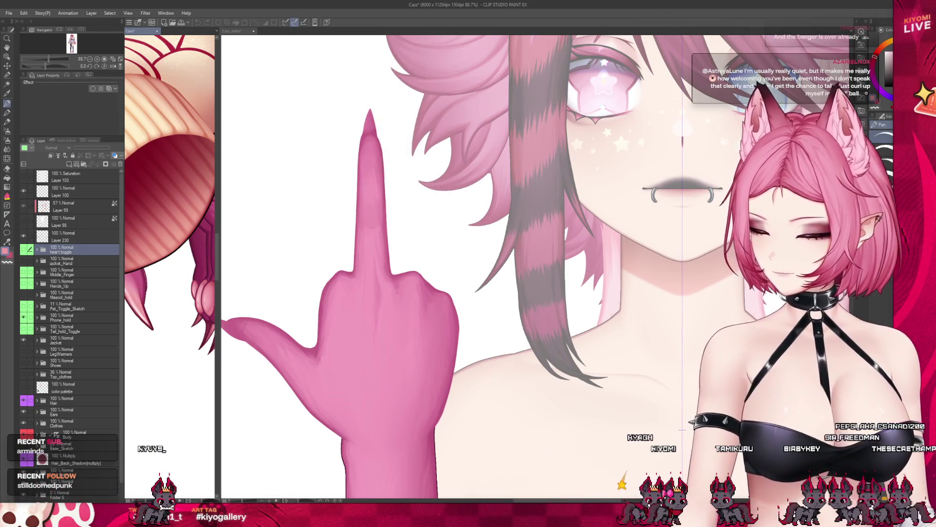
pyautogui.moveTo(220, 270); pyautogui.dragTo(84, 270)
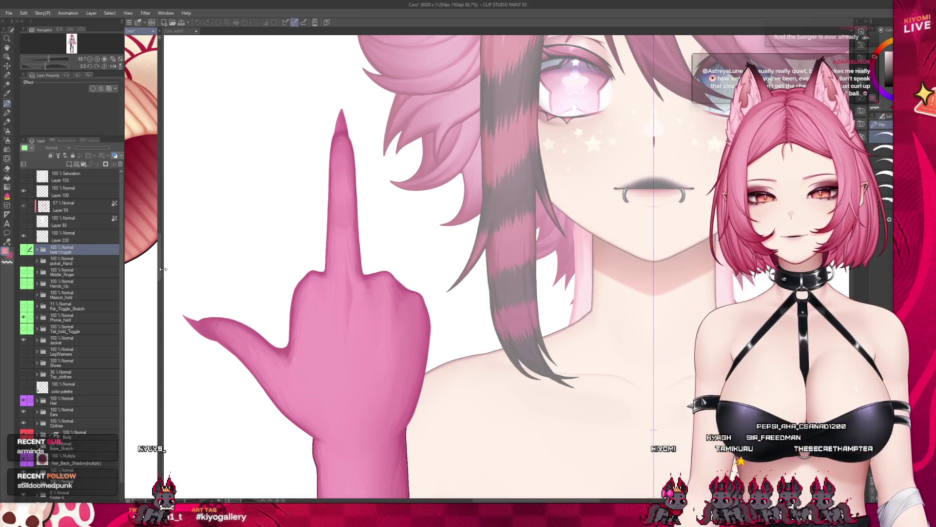
pyautogui.click(199, 304)
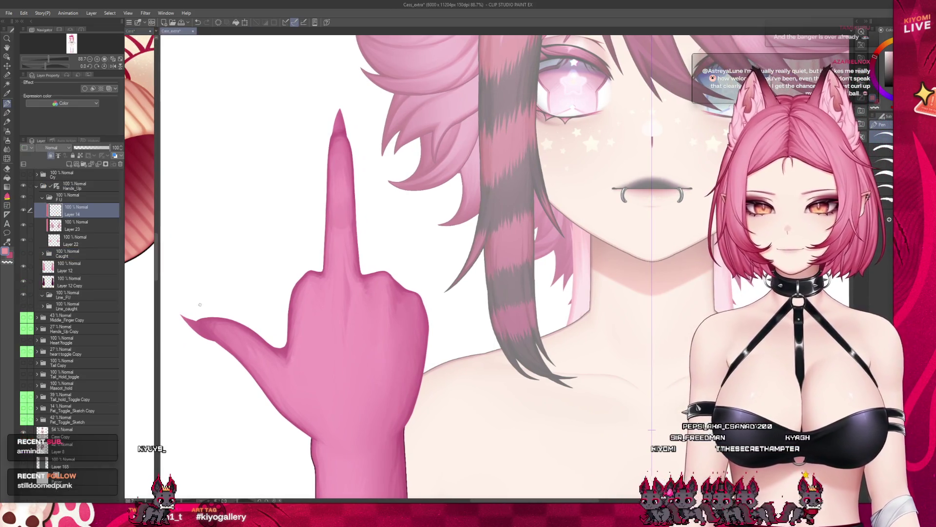
pyautogui.scroll(5, 337, 73)
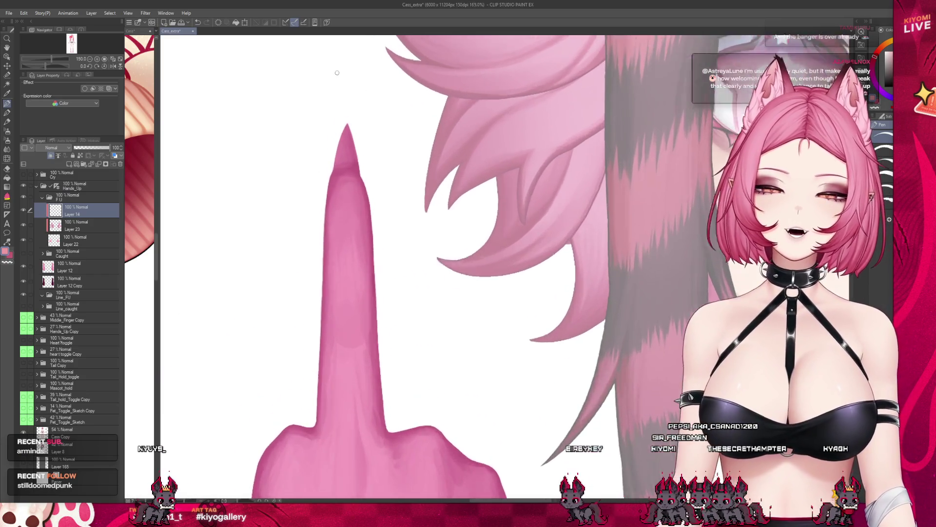
pyautogui.scroll(2, 337, 73)
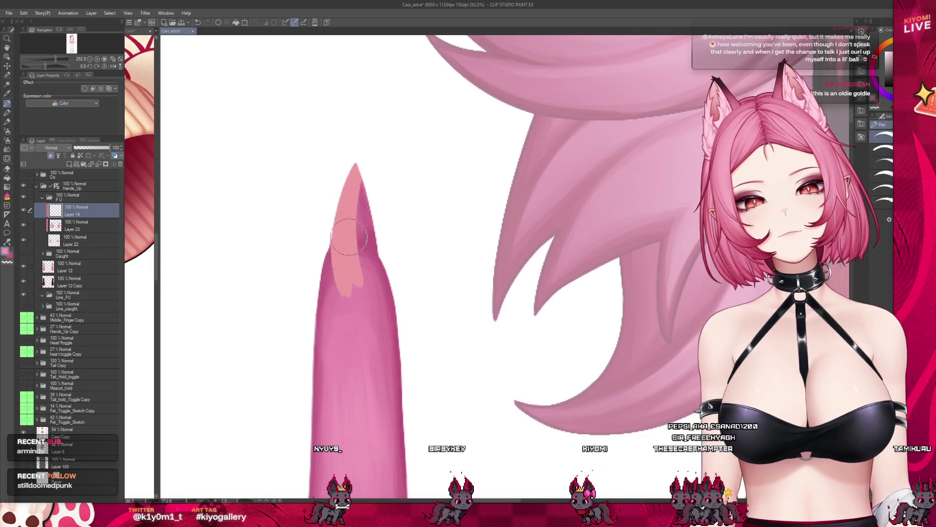
# - Widen the light pink nail on Layer 14 and extend its lower edge toward the finger
pyautogui.moveTo(343, 280); pyautogui.dragTo(355, 243)
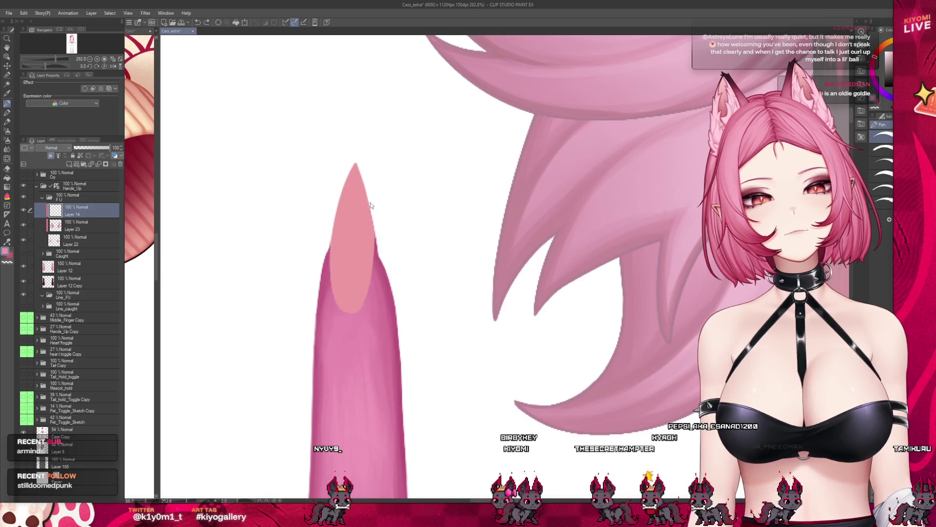
pyautogui.moveTo(372, 203); pyautogui.dragTo(368, 282)
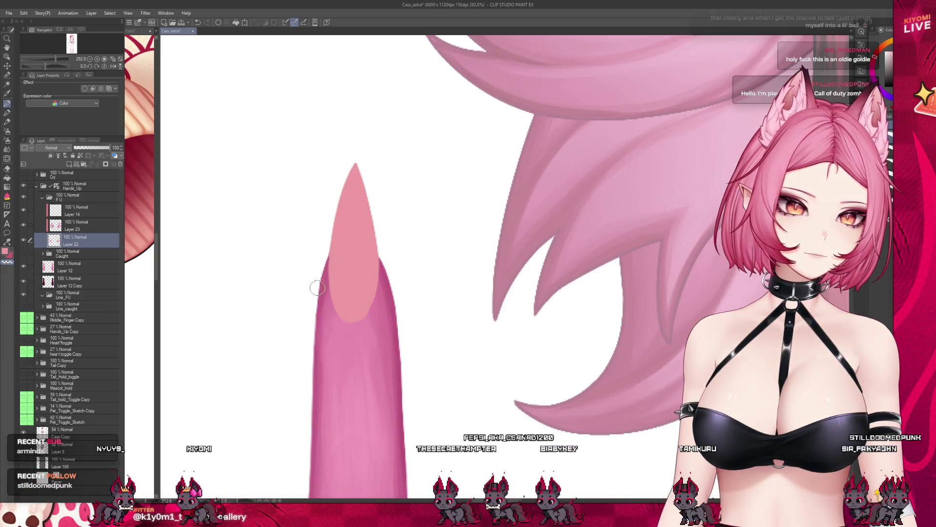
pyautogui.click(68, 211)
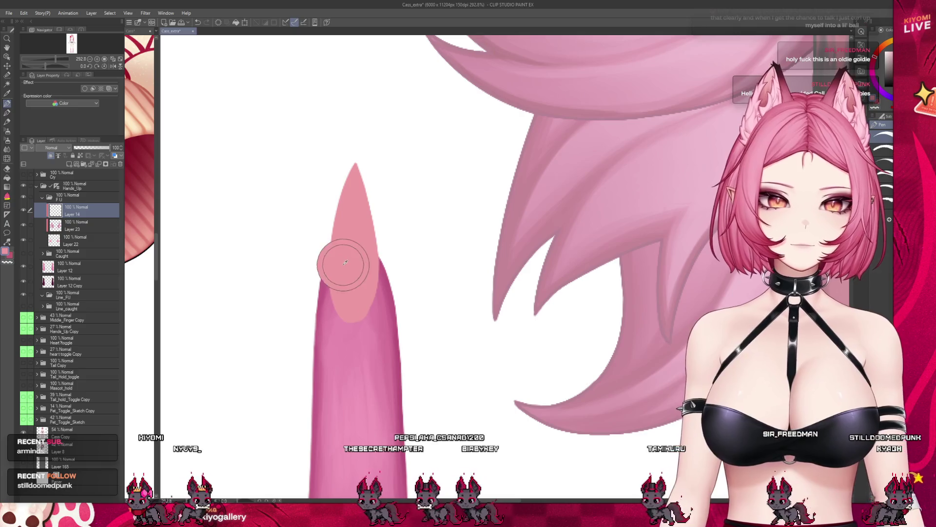
pyautogui.moveTo(335, 305); pyautogui.dragTo(369, 305)
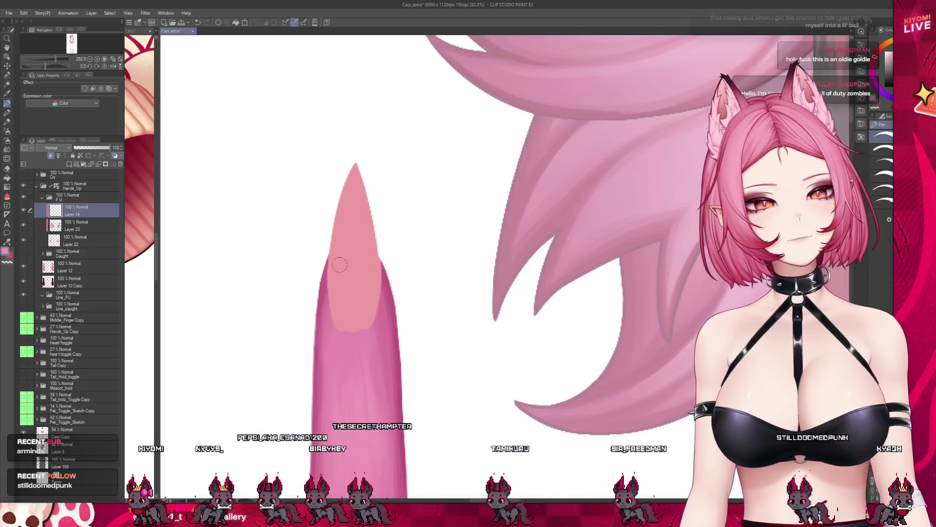
pyautogui.moveTo(342, 247); pyautogui.dragTo(372, 314)
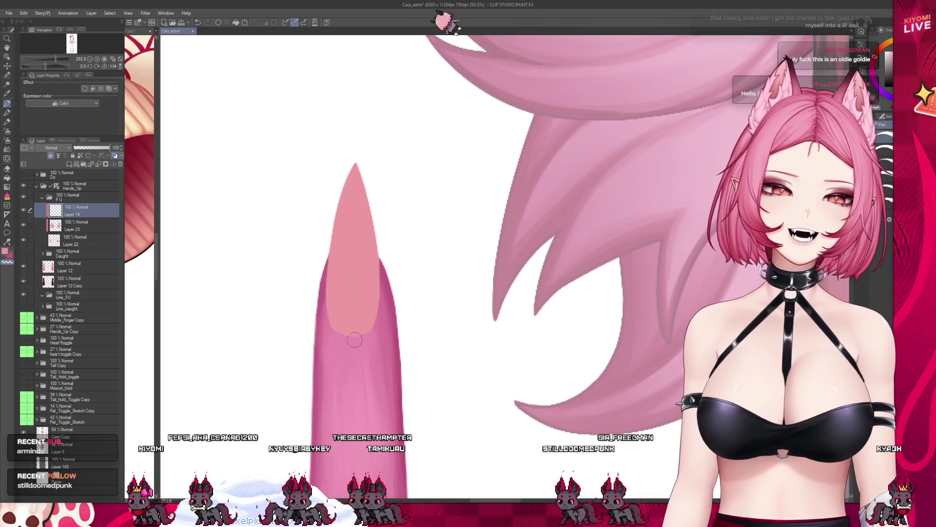
# - Zoom out to check the whole raised hand and its claws
pyautogui.scroll(-1, 428, 238)
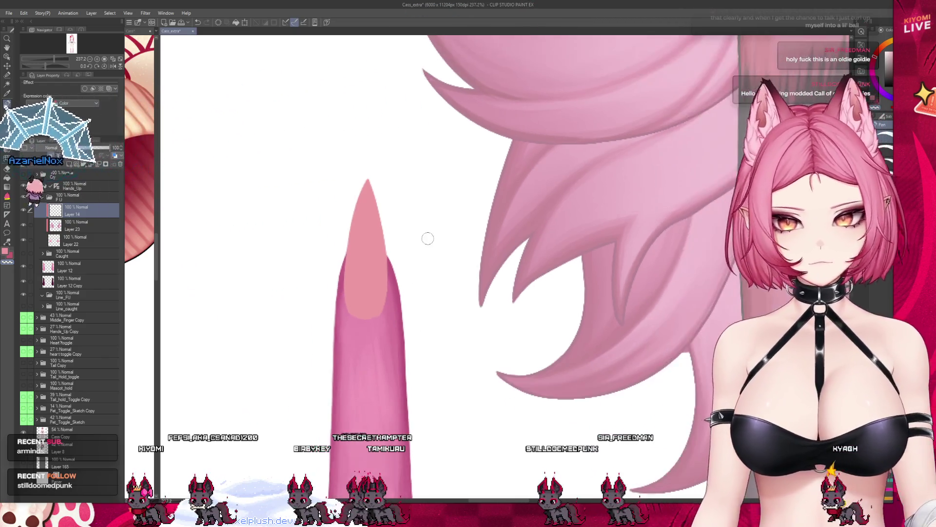
pyautogui.scroll(-2, 428, 238)
pyautogui.scroll(-2, 427, 238)
pyautogui.scroll(-1, 371, 317)
pyautogui.scroll(-1, 341, 376)
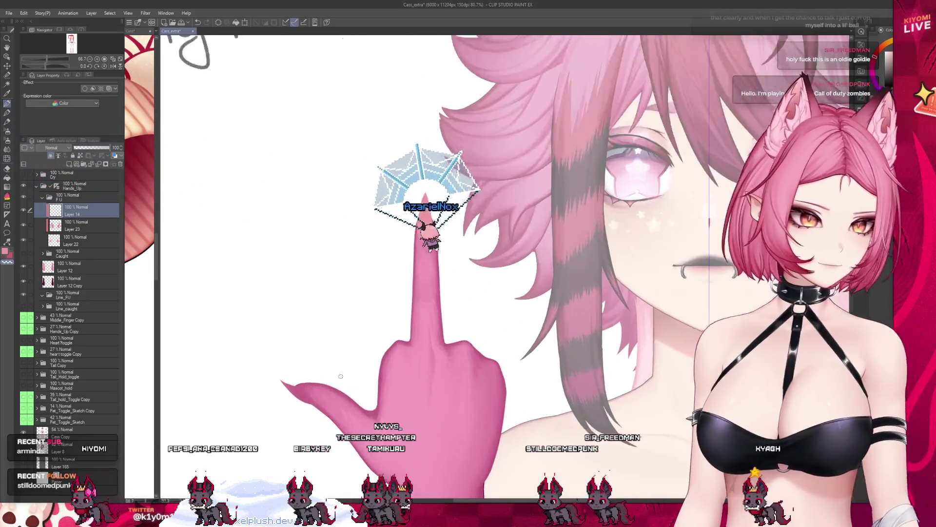
pyautogui.scroll(2, 341, 376)
pyautogui.scroll(1, 317, 376)
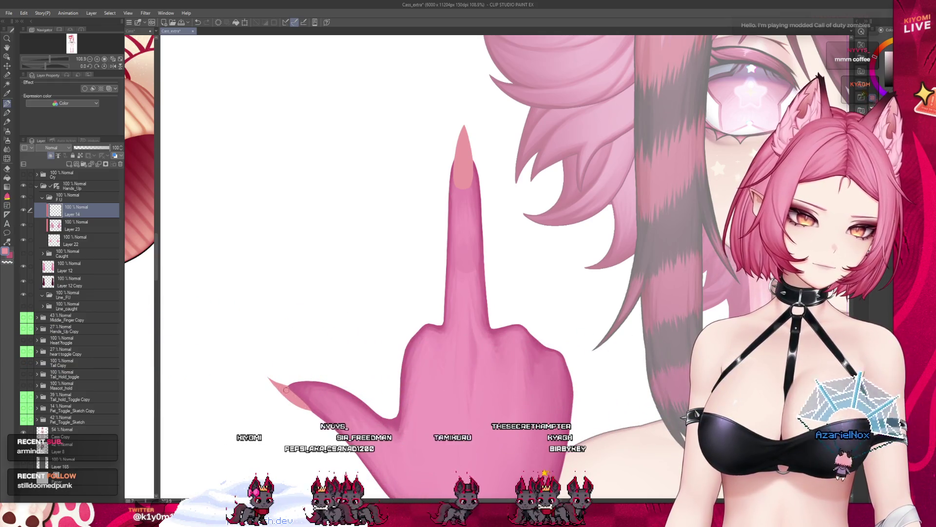
pyautogui.scroll(-2, 314, 204)
pyautogui.scroll(-2, 293, 194)
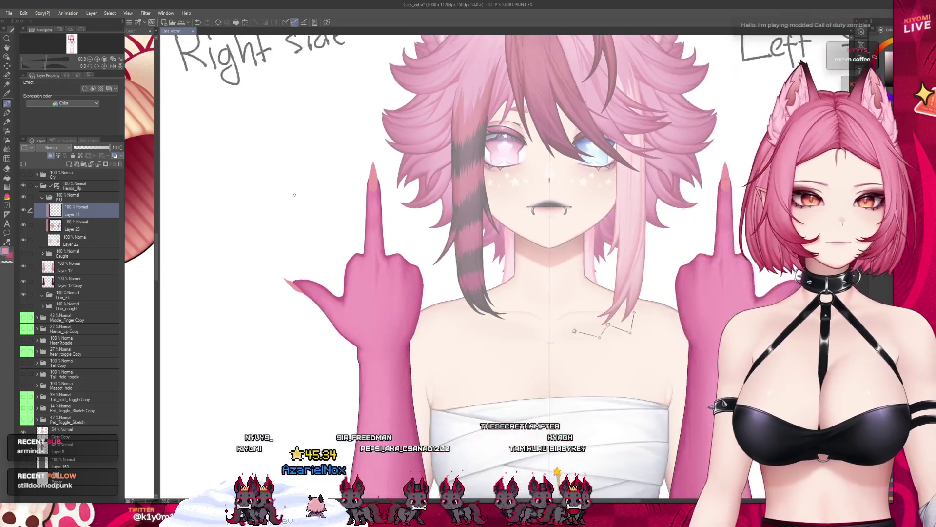
pyautogui.scroll(-1, 294, 195)
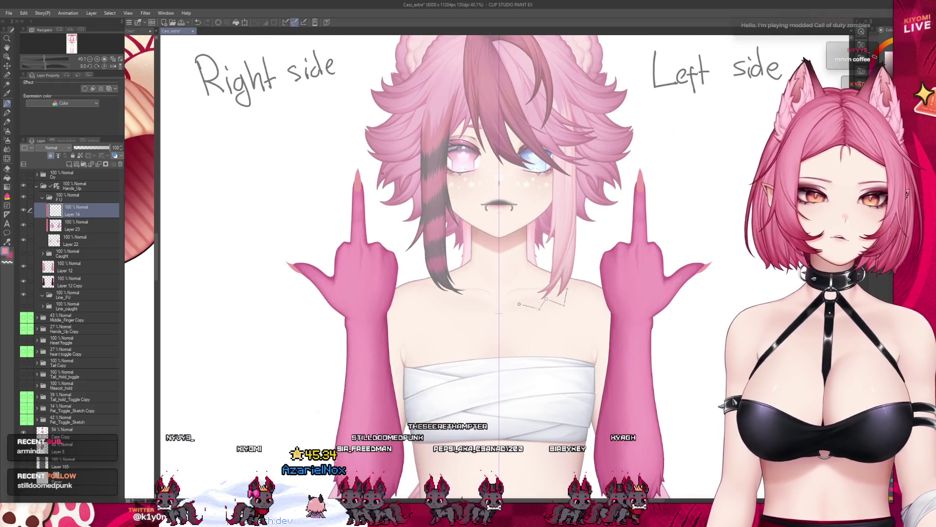
pyautogui.scroll(-1, 332, 167)
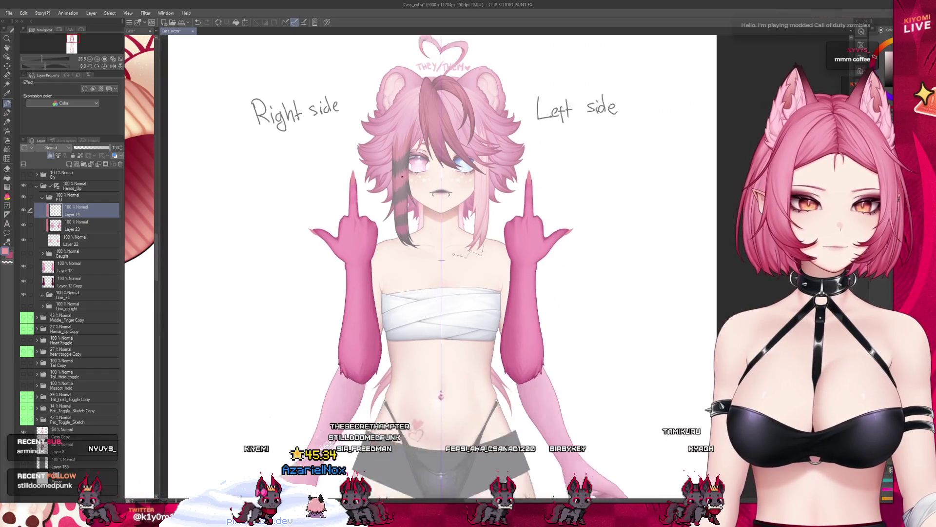
pyautogui.scroll(-1, 332, 168)
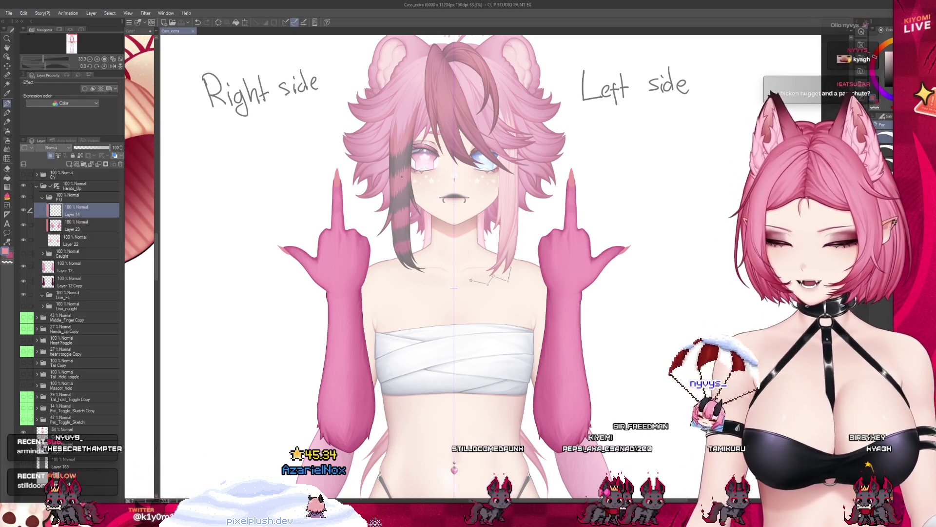
pyautogui.scroll(4, 299, 171)
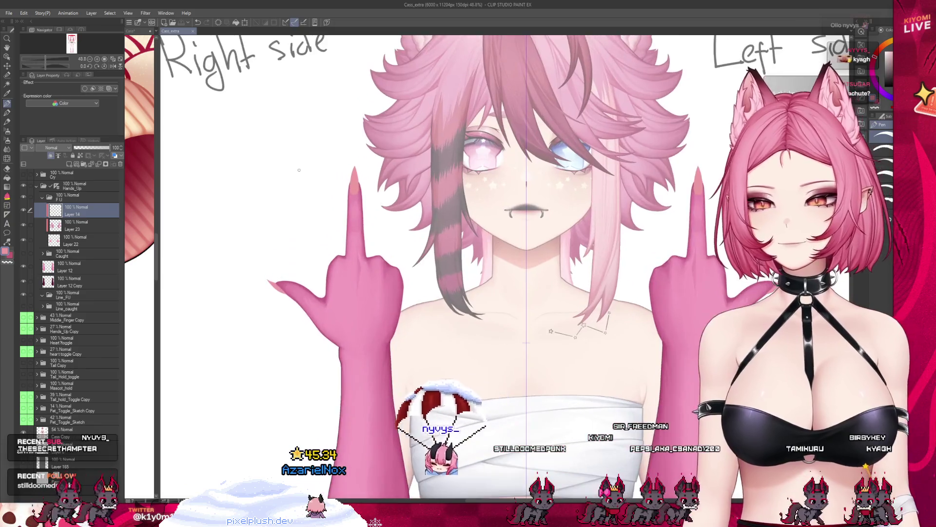
pyautogui.scroll(2, 415, 166)
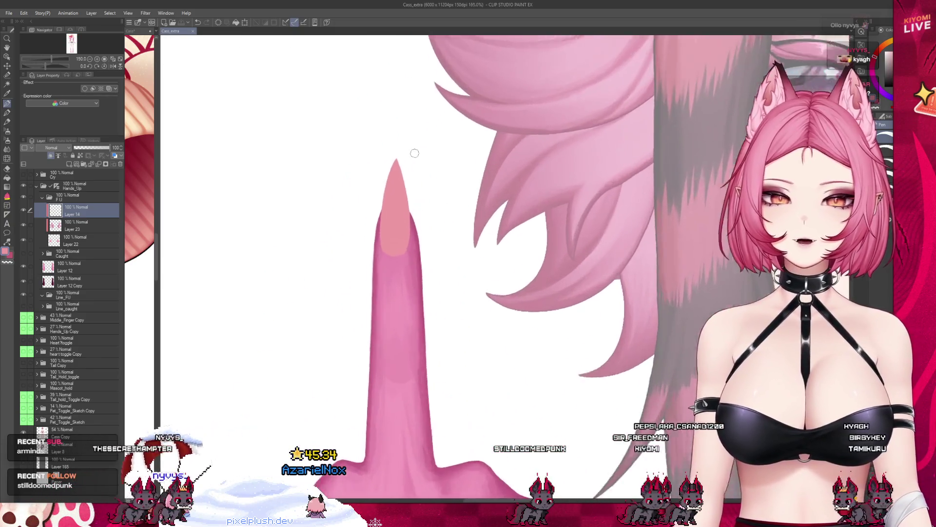
# - Blend the nail's base into the finger, then pick the Airbrush and zoom out to the hand
pyautogui.scroll(2, 415, 166)
pyautogui.scroll(2, 415, 166)
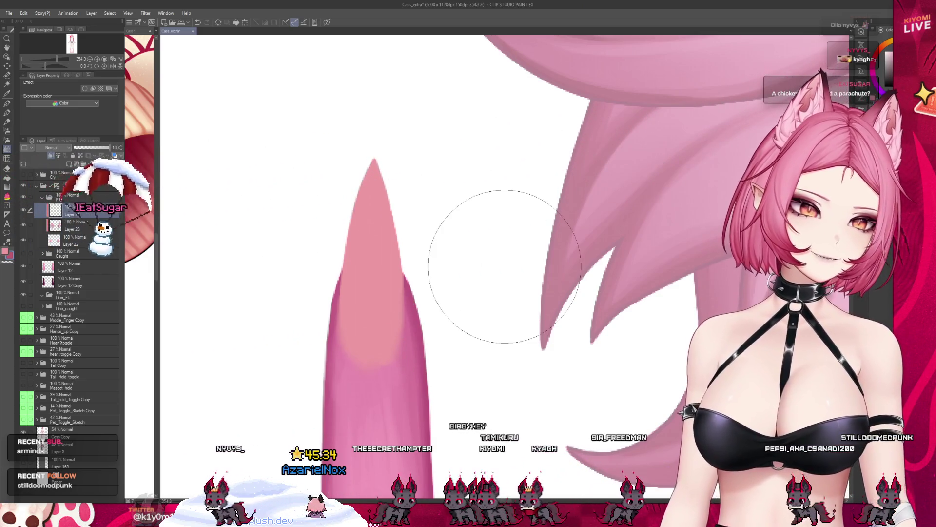
pyautogui.click(7, 131)
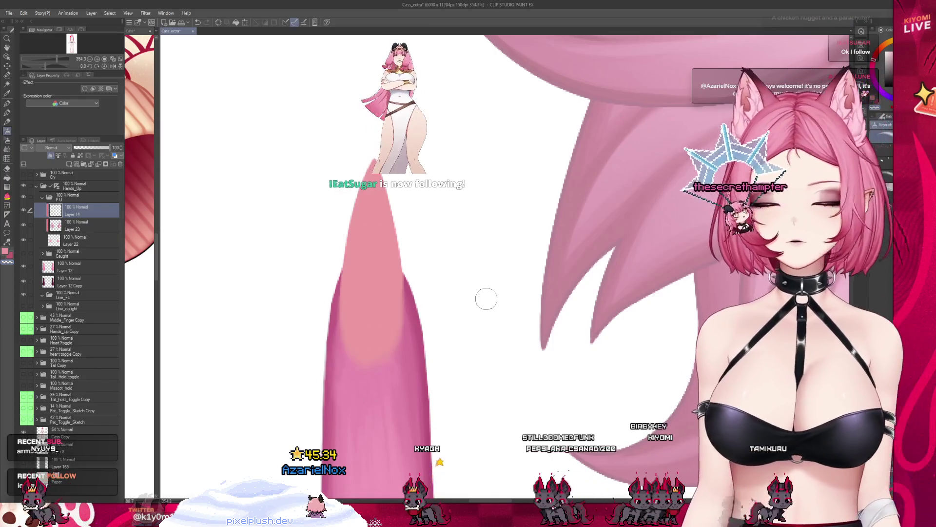
pyautogui.scroll(-3, 430, 263)
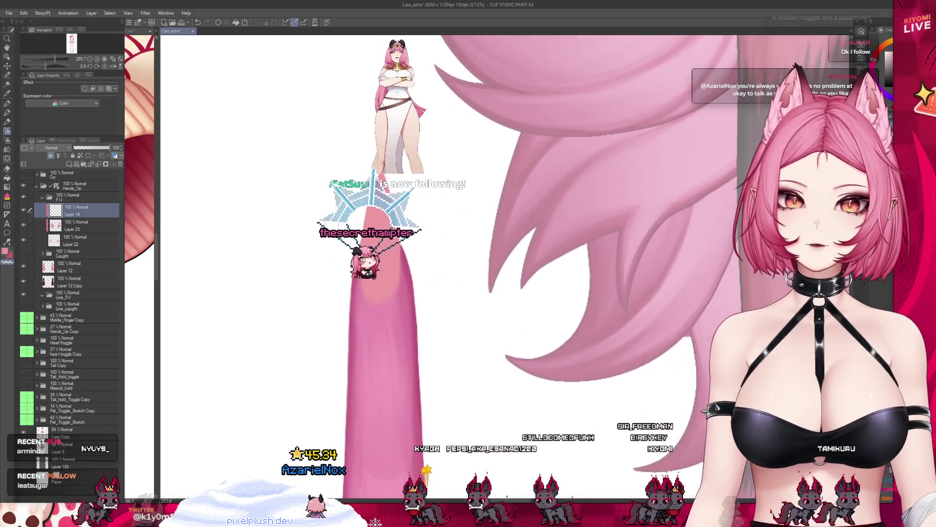
pyautogui.scroll(-1, 261, 364)
pyautogui.scroll(-1, 261, 364)
pyautogui.scroll(-1, 262, 365)
pyautogui.scroll(-1, 261, 365)
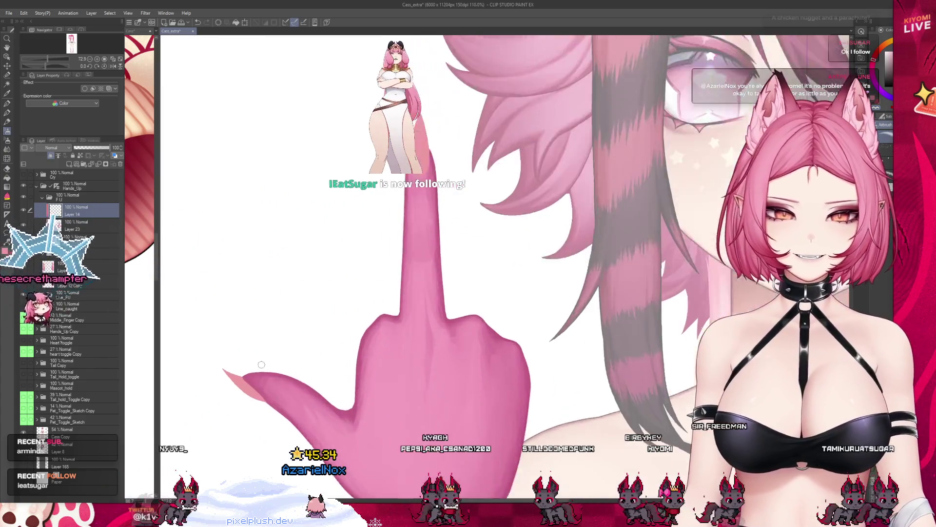
# - Set Layer 14 as the reference layer and widen the Cass document view
pyautogui.scroll(1, 261, 365)
pyautogui.scroll(1, 254, 364)
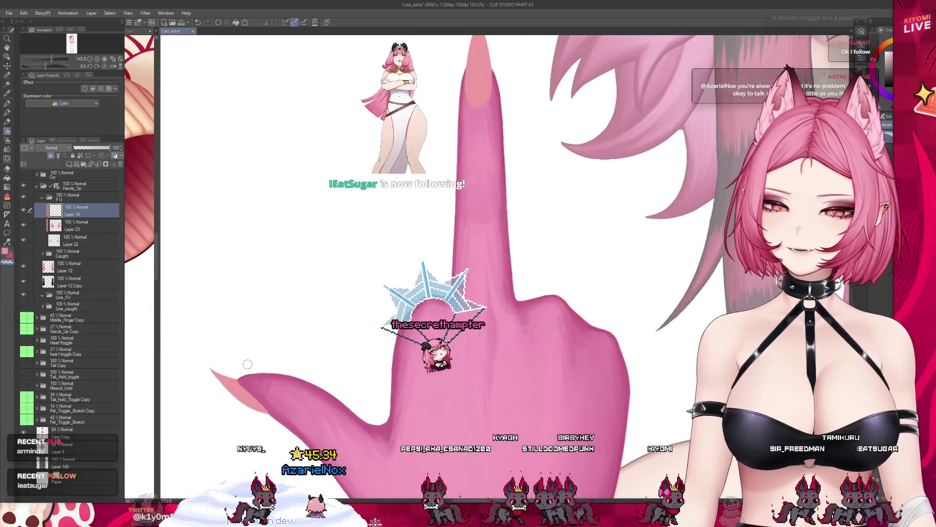
pyautogui.scroll(1, 247, 364)
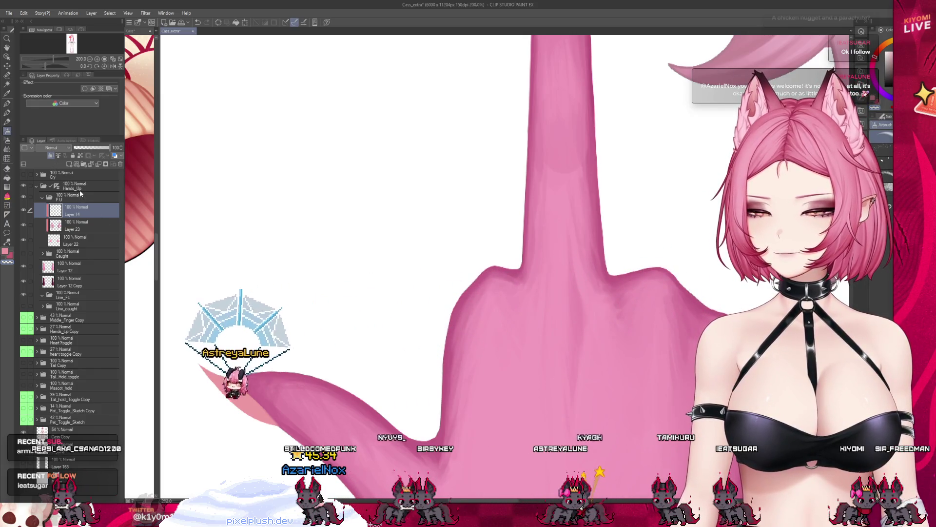
pyautogui.click(80, 155)
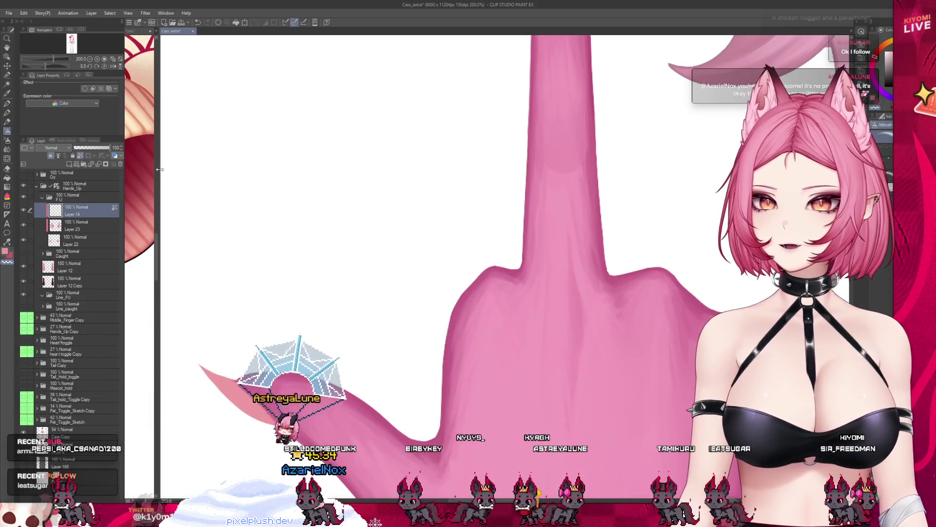
pyautogui.moveTo(160, 169); pyautogui.dragTo(234, 169)
pyautogui.click(138, 275)
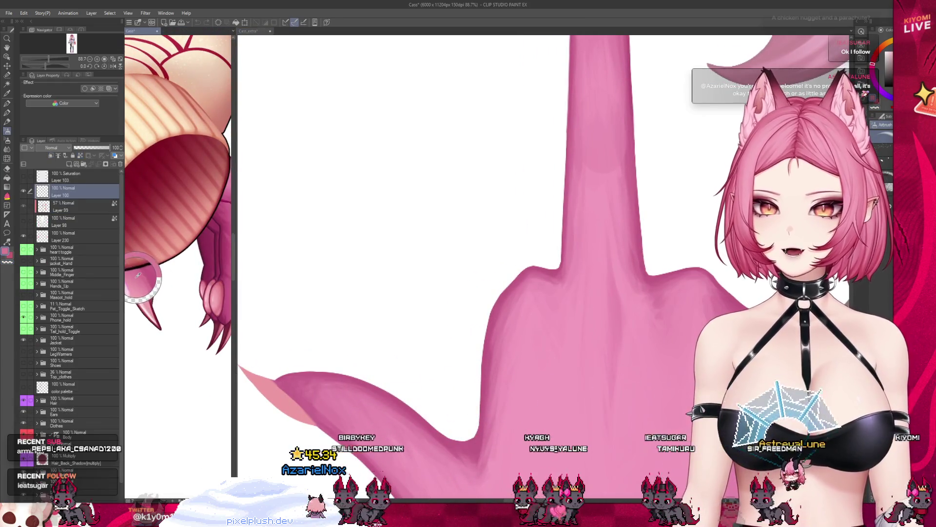
pyautogui.click(255, 179)
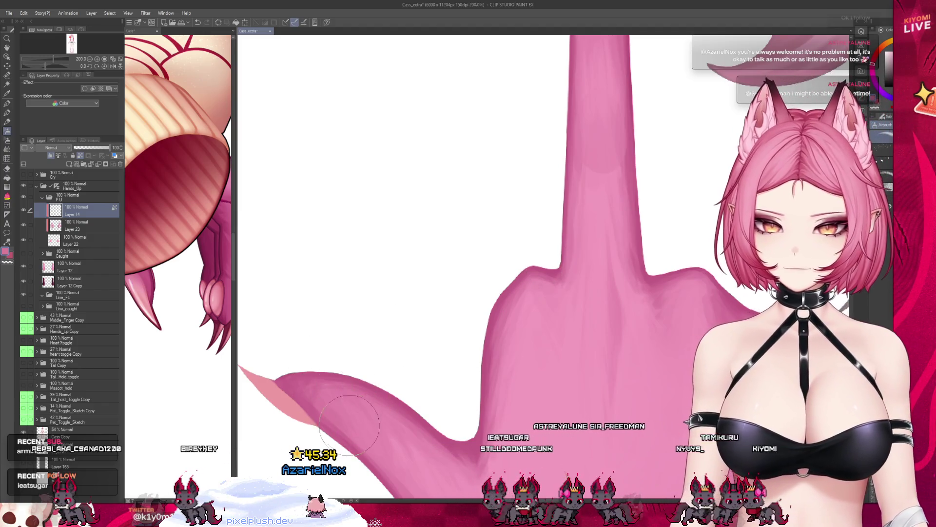
# - Add an empty Layer 15 above Layer 14 while comparing against the Cass drawing
pyautogui.scroll(-2, 392, 396)
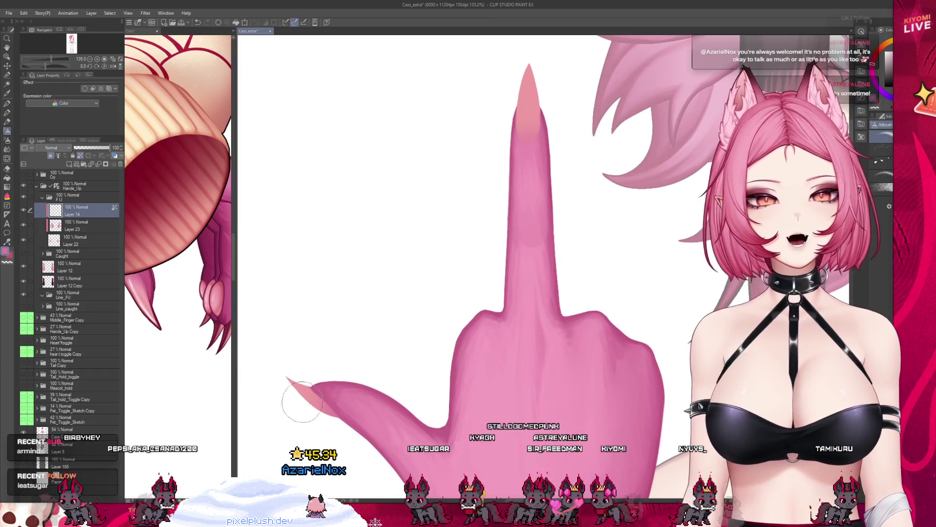
pyautogui.click(158, 323)
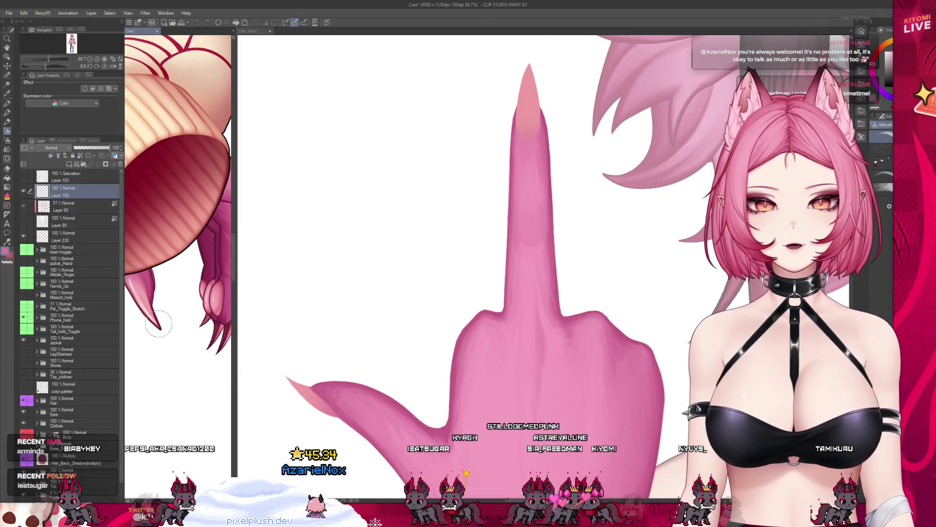
pyautogui.click(320, 371)
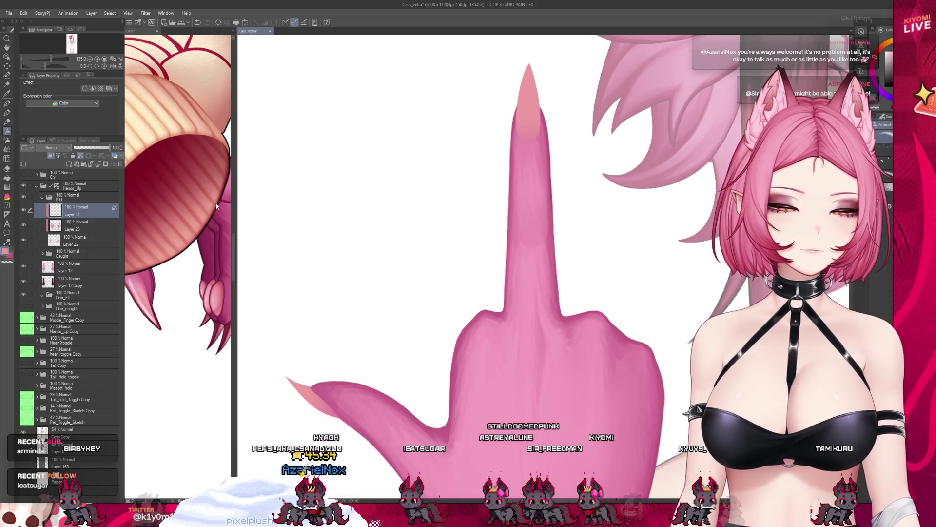
pyautogui.click(67, 165)
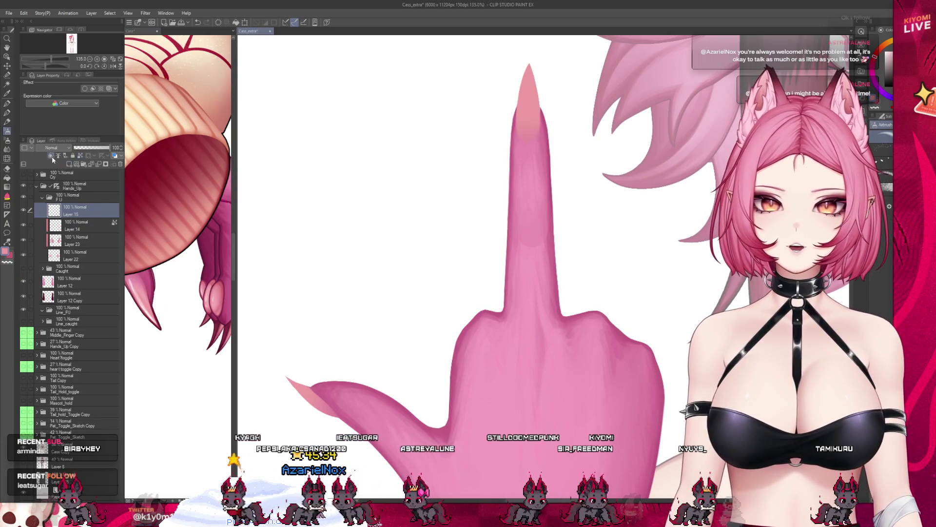
pyautogui.click(152, 314)
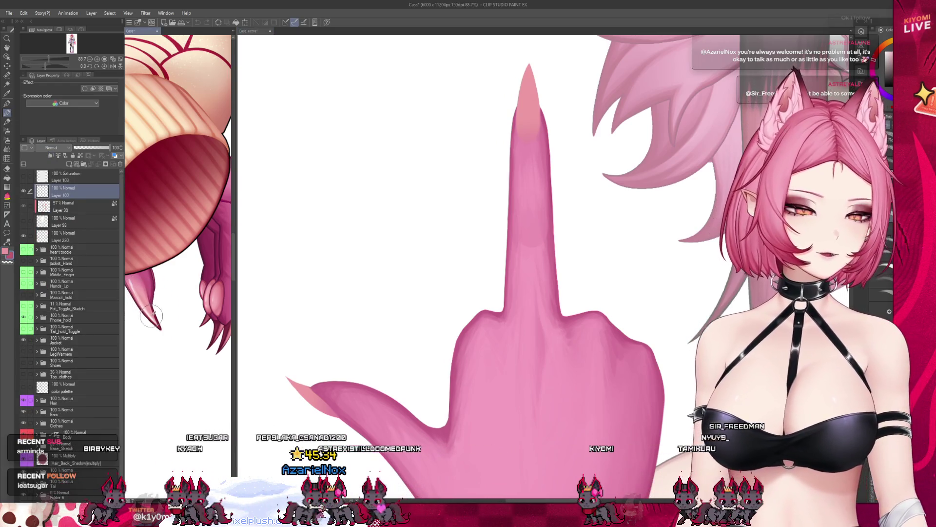
pyautogui.press(']')
pyautogui.press('[')
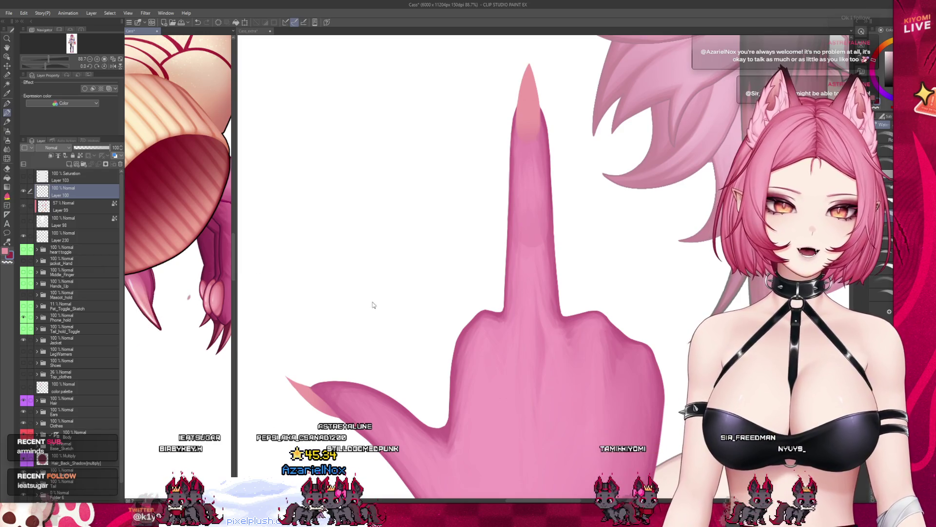
pyautogui.click(368, 344)
# - Undo the stray tail stroke, make Layer 15 a reference layer, hide it, then delete it
pyautogui.scroll(2, 323, 329)
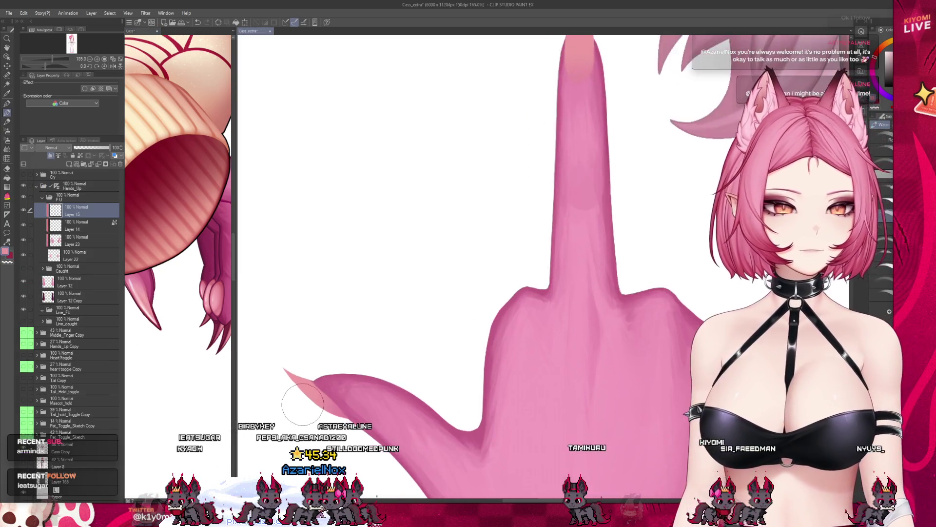
pyautogui.scroll(2, 429, 269)
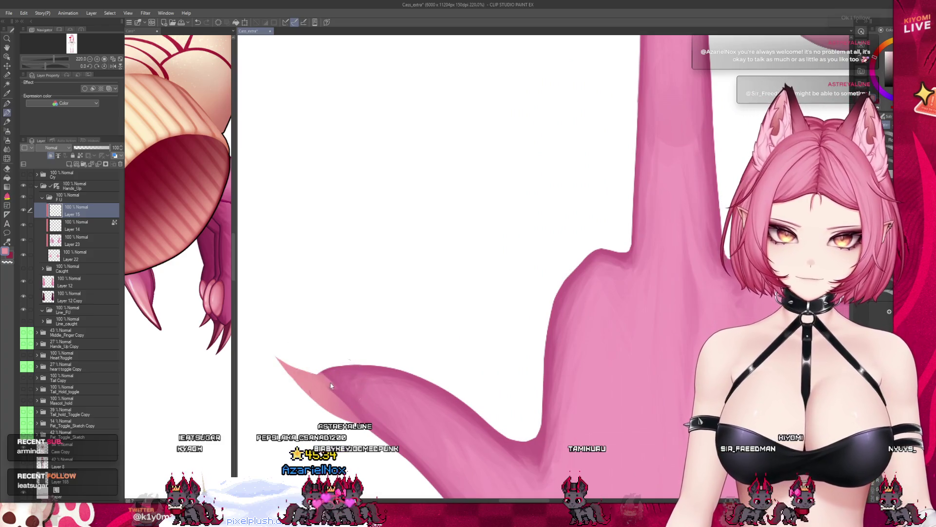
pyautogui.click(178, 263)
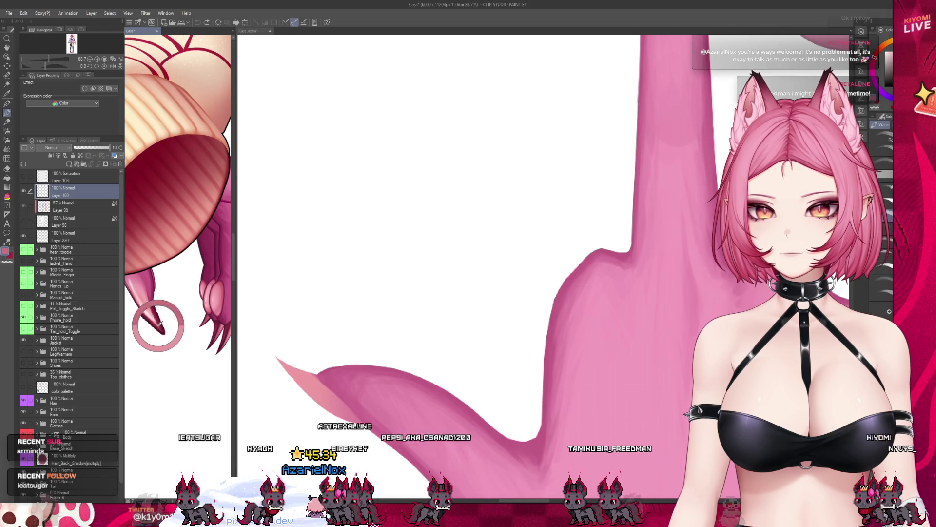
pyautogui.click(292, 368)
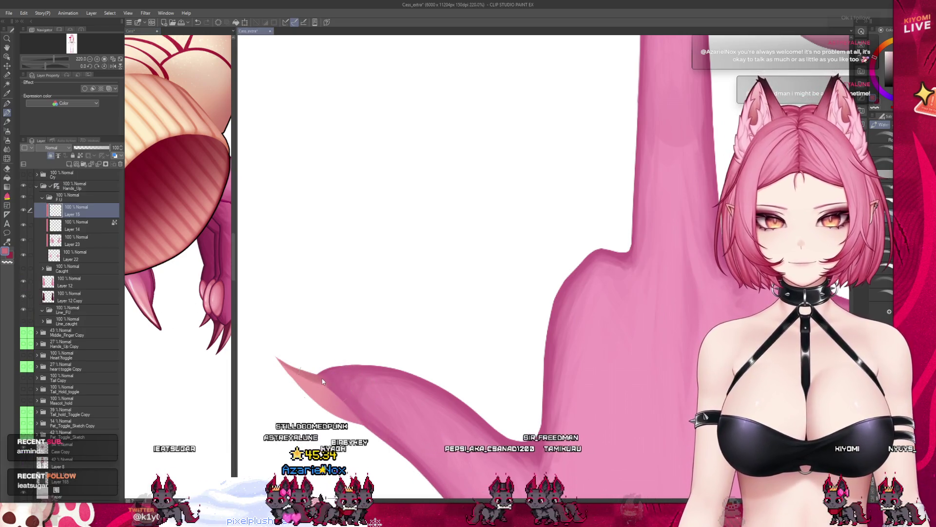
pyautogui.hotkey('ctrl', 'z')
pyautogui.click(80, 156)
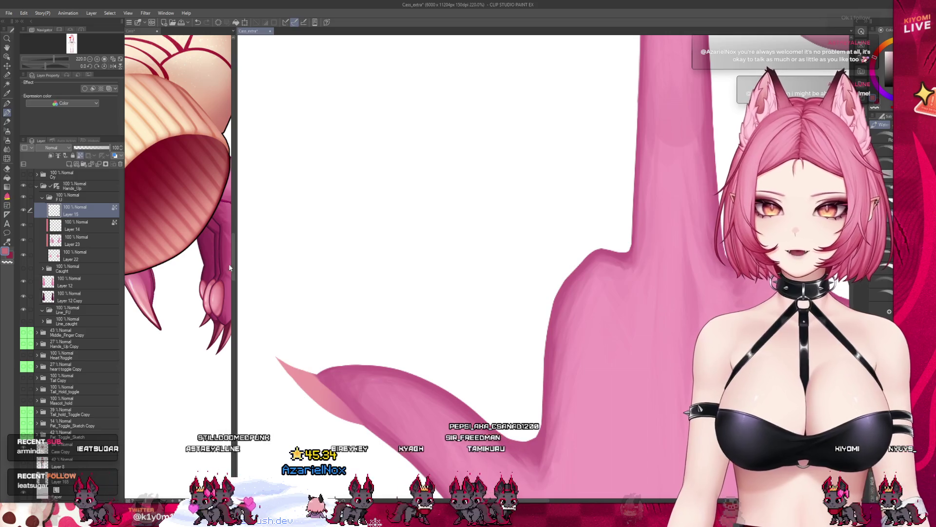
pyautogui.click(25, 208)
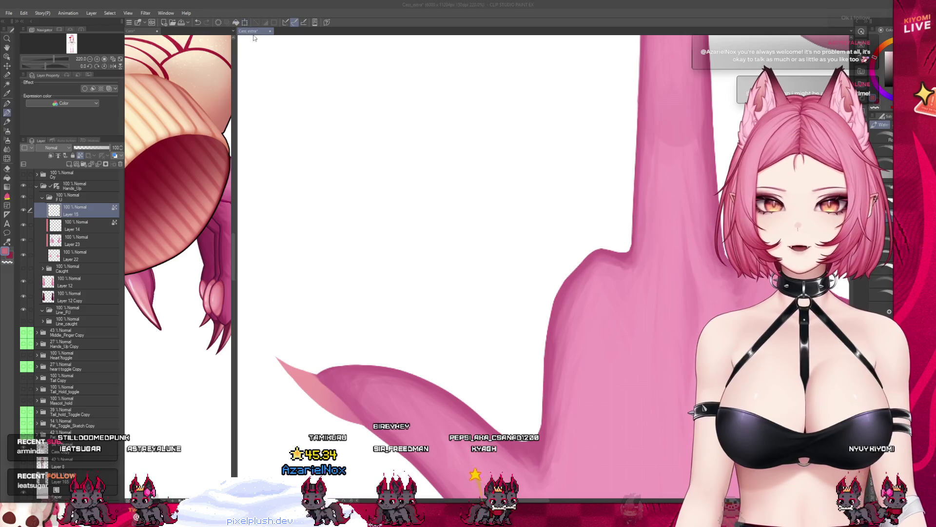
pyautogui.click(120, 164)
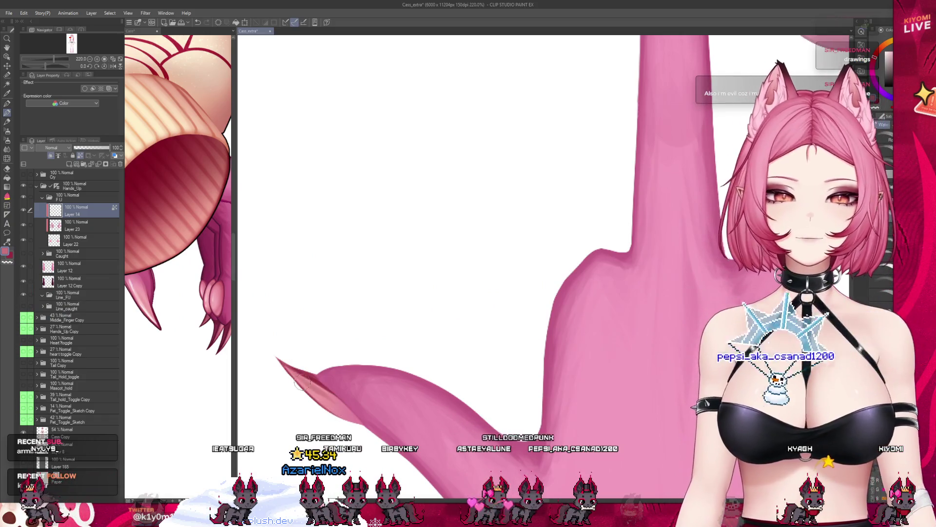
# - Zoom out to view the blended light pink claws on the middle finger and thumb
pyautogui.scroll(-5, 339, 330)
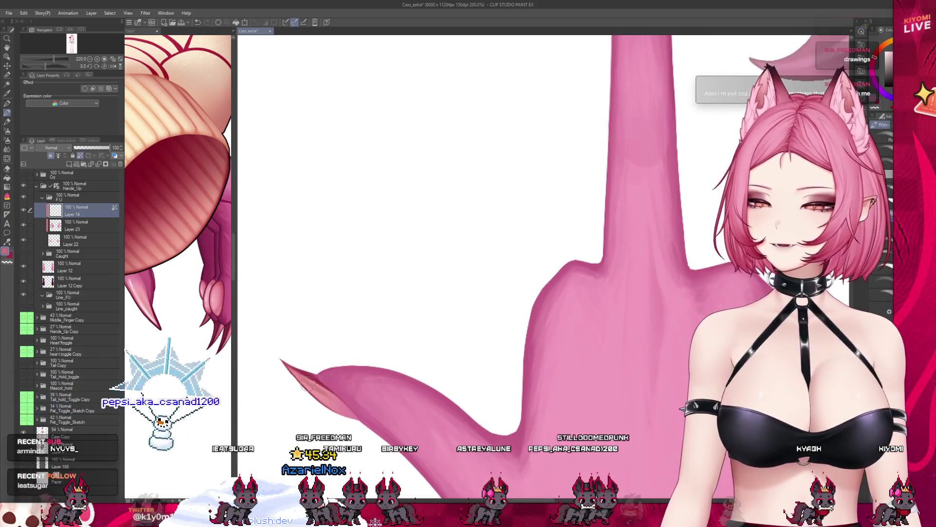
# - Zoom into the fingertip, shrink the brush and blend the nail colours
pyautogui.scroll(4, 446, 174)
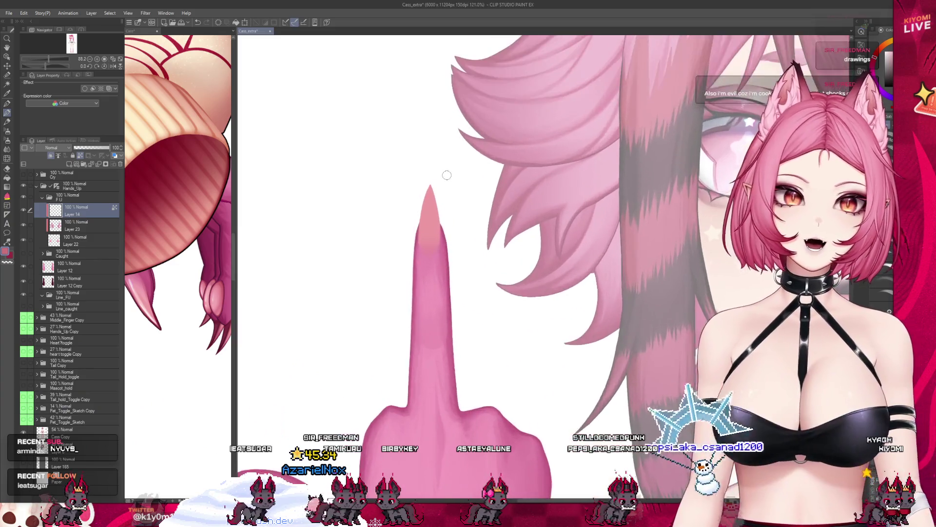
pyautogui.scroll(2, 432, 178)
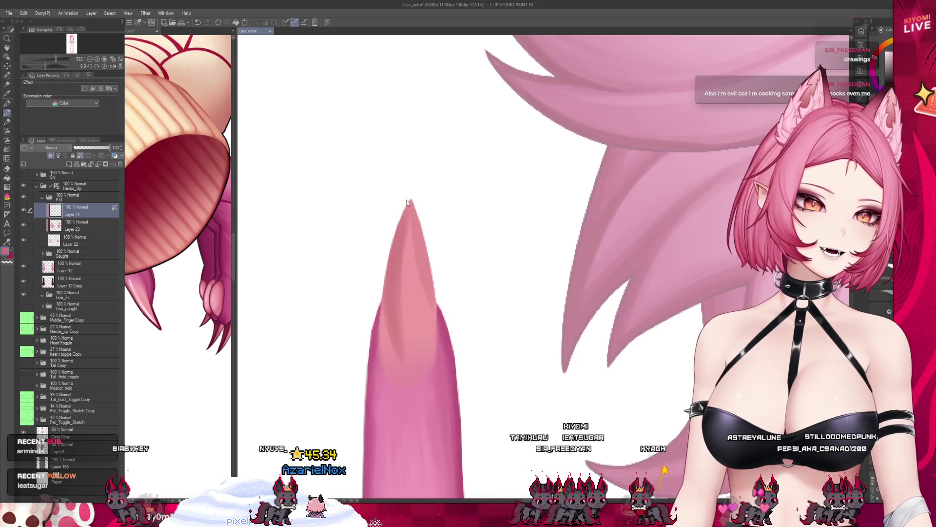
pyautogui.press('[')
pyautogui.press('[')
pyautogui.press('[')
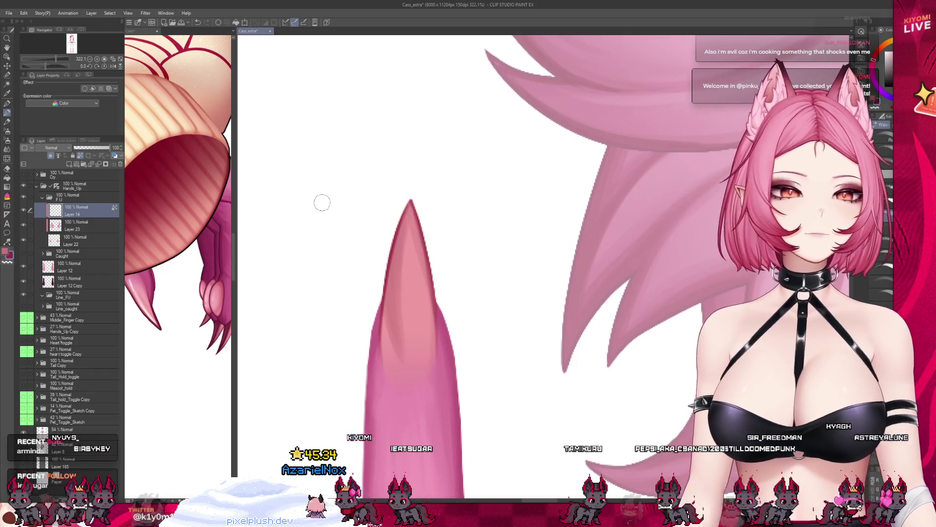
pyautogui.press('j')
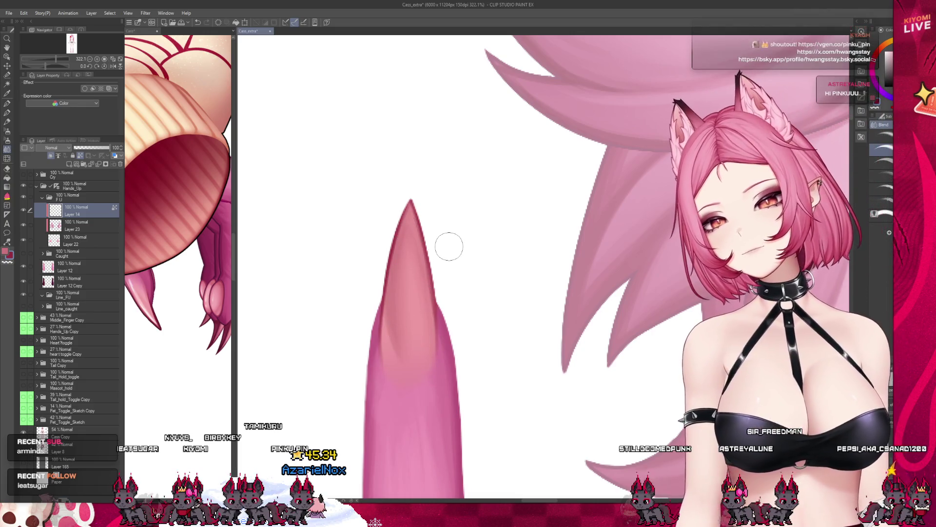
# - With an enlarged Watercolor brush, paint darker shading on the nail edges, sampling nail colour
pyautogui.click(9, 123)
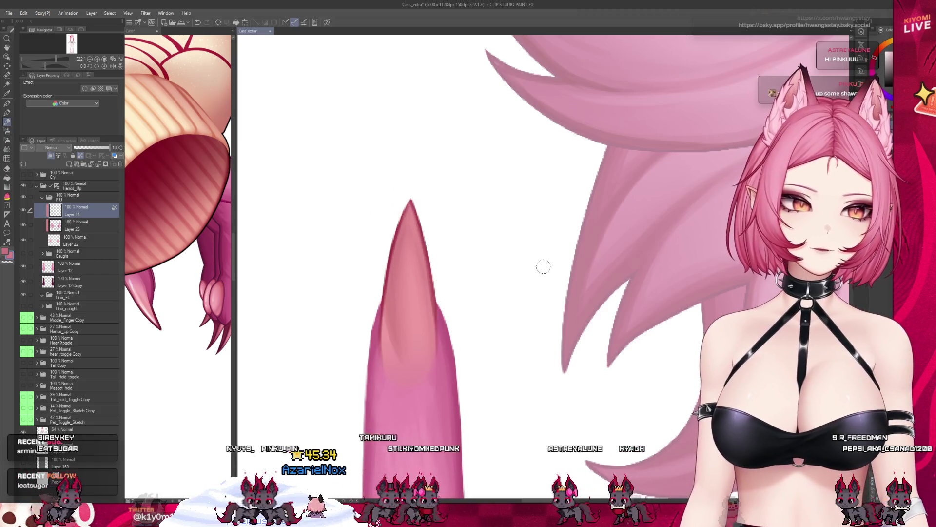
pyautogui.click(7, 113)
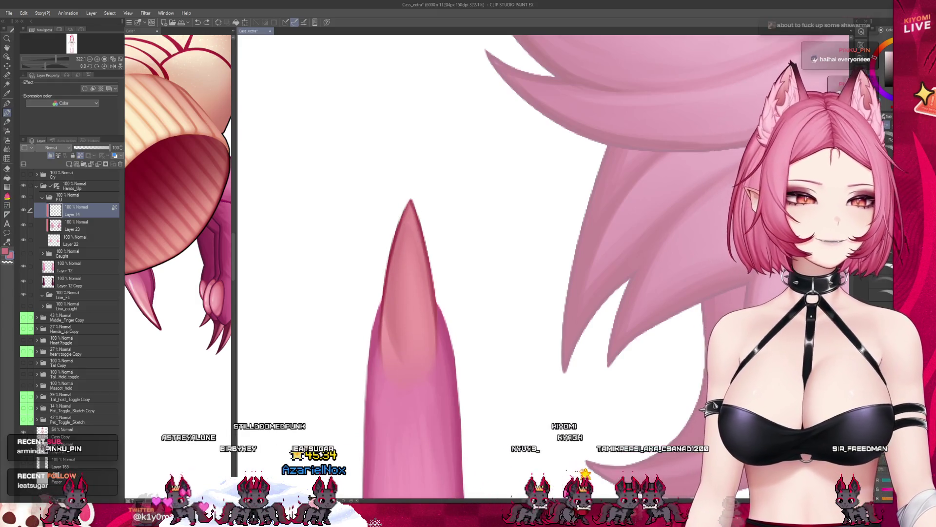
pyautogui.press(']')
pyautogui.press(']')
pyautogui.press(']')
pyautogui.moveTo(415, 341); pyautogui.dragTo(431, 382)
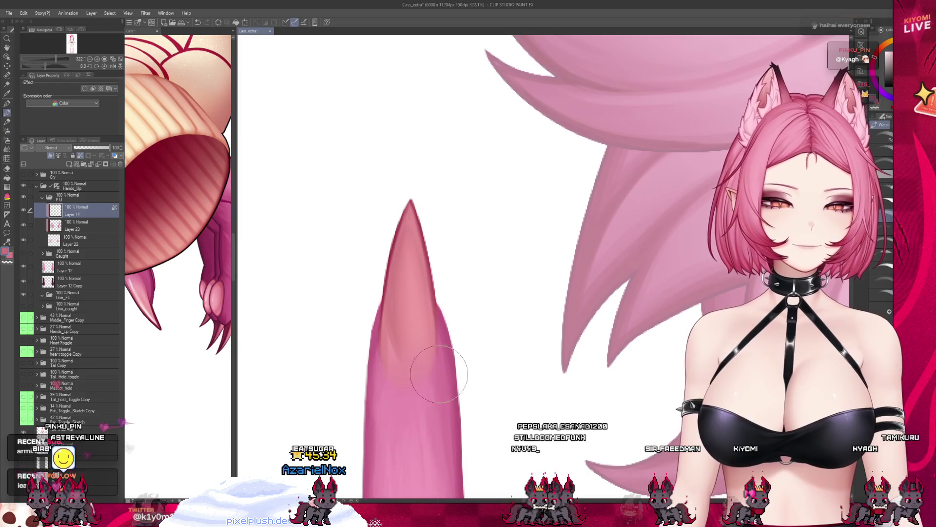
pyautogui.keyDown('alt'); pyautogui.click(385, 289); pyautogui.keyUp('alt')
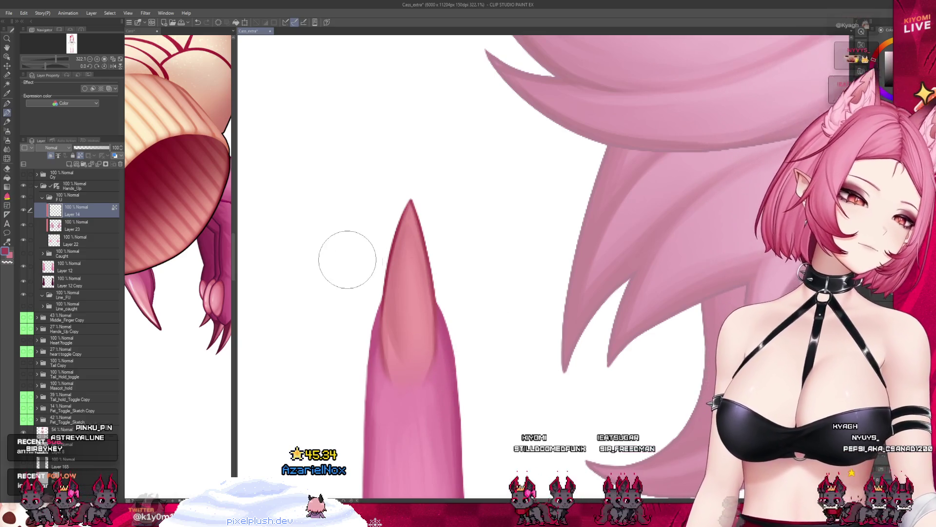
# - Zoom out to check both raised clawed hands beside the face, then save Cass_extra
pyautogui.scroll(-2, 345, 258)
pyautogui.scroll(-3, 341, 272)
pyautogui.scroll(-2, 341, 273)
pyautogui.scroll(-2, 341, 274)
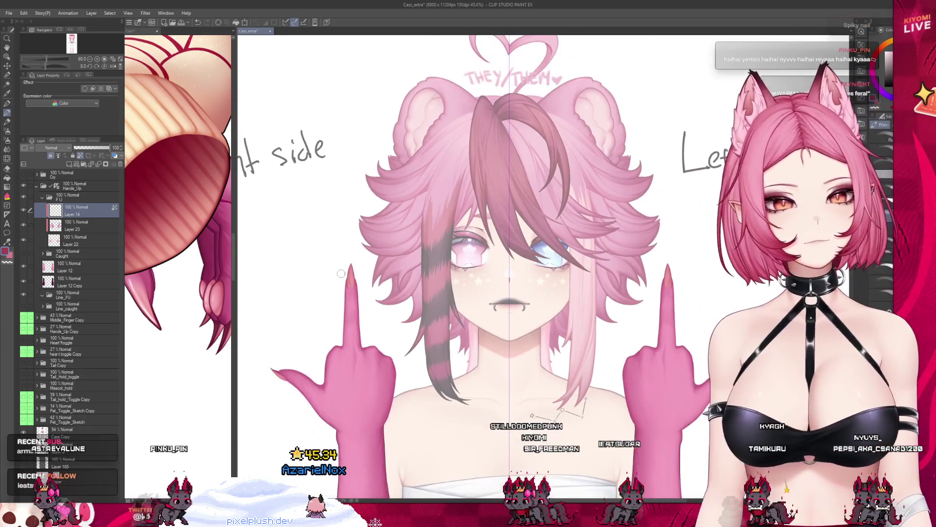
pyautogui.scroll(-1, 341, 273)
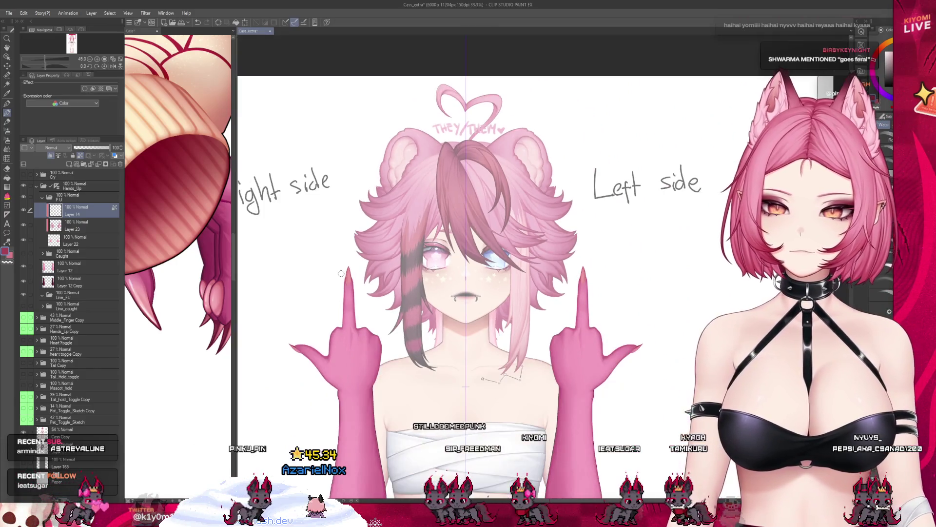
pyautogui.scroll(1, 341, 273)
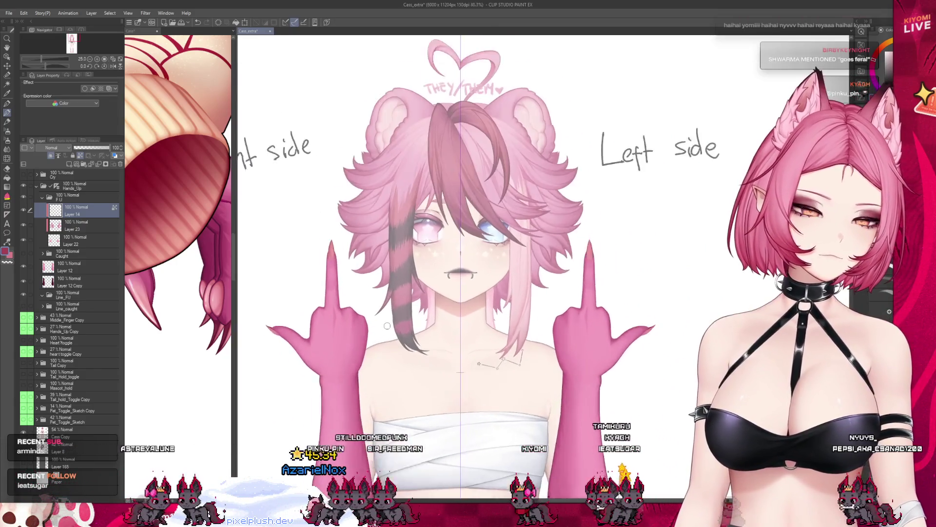
pyautogui.scroll(1, 387, 326)
pyautogui.hotkey('ctrl', 's')
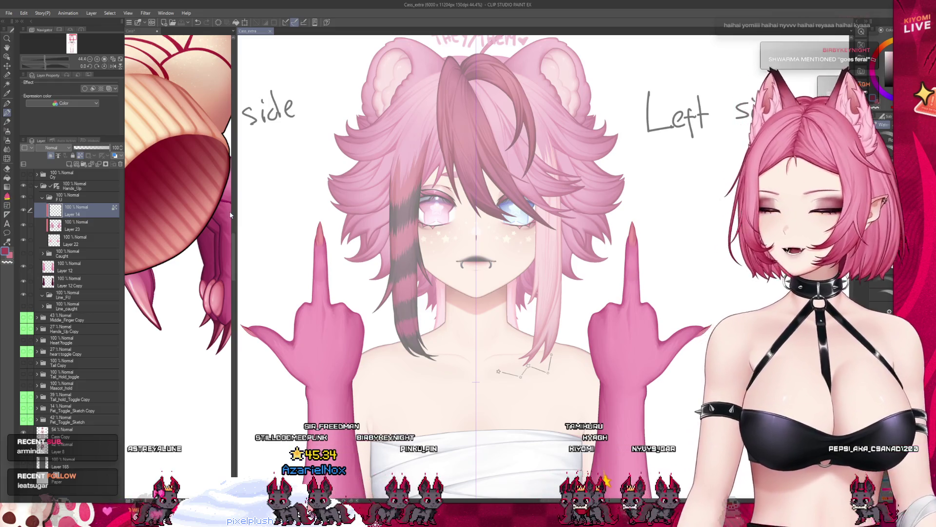
pyautogui.scroll(-1, 339, 199)
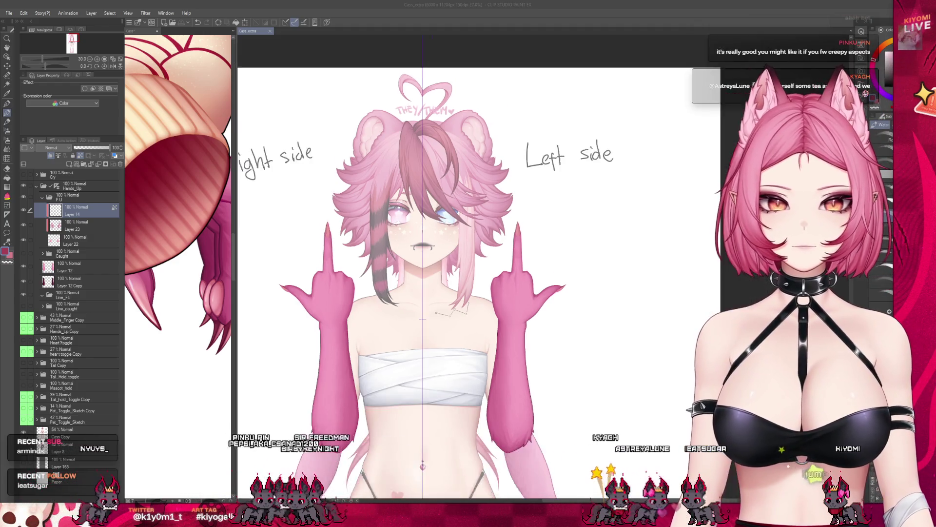
# - Compare with the Cass document, then undo the stray stroke on Cass_extra's nail
pyautogui.scroll(5, 432, 322)
pyautogui.scroll(3, 600, 376)
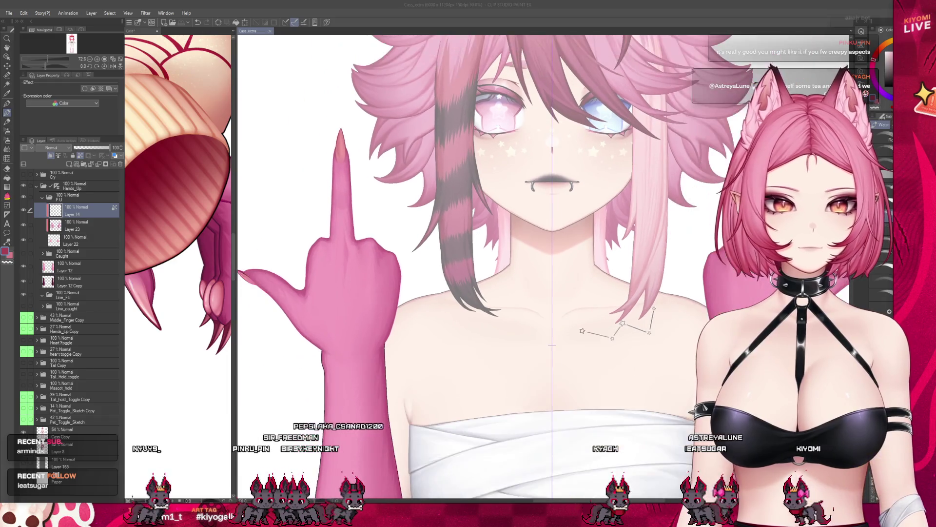
pyautogui.scroll(3, 342, 118)
pyautogui.scroll(8, 341, 117)
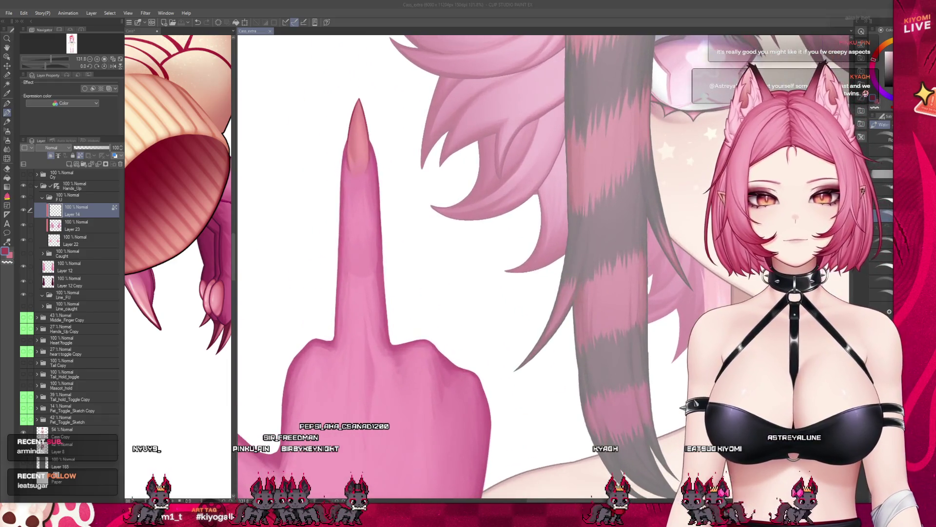
pyautogui.click(139, 299)
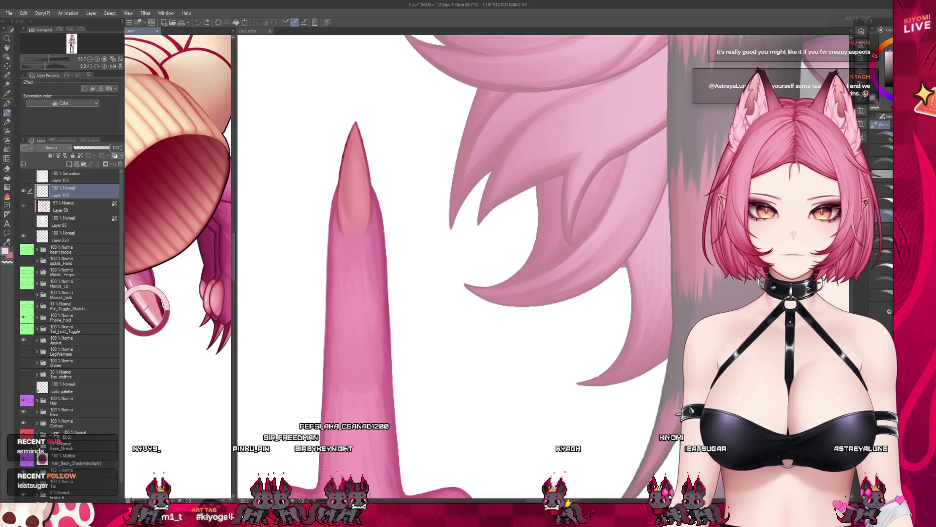
pyautogui.click(350, 177)
pyautogui.scroll(1, 342, 148)
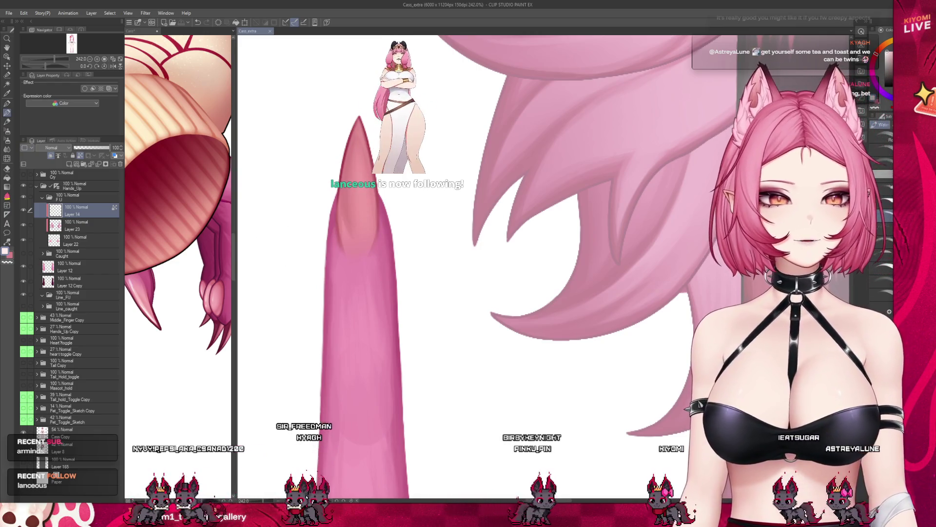
pyautogui.hotkey('ctrl', 'z')
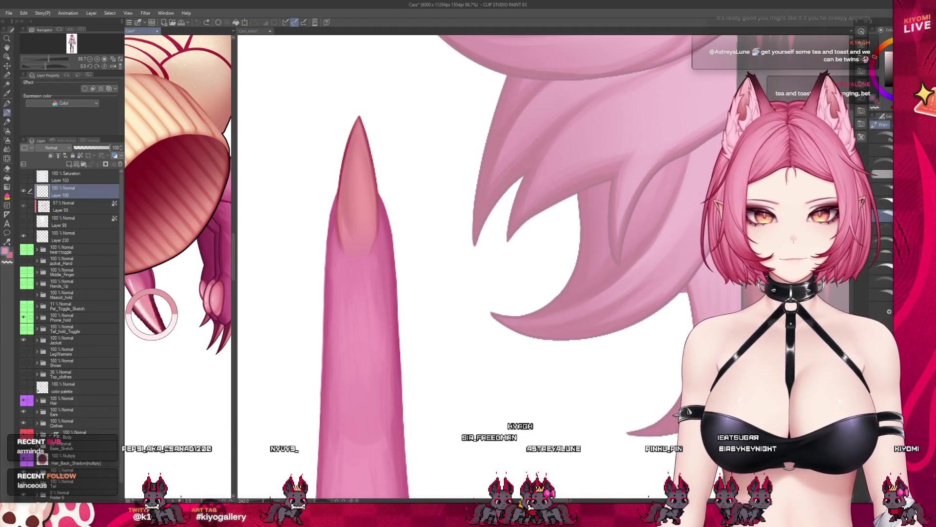
# - Eyedrop a light pink and paint Watercolor highlight strokes down the nail's centre
pyautogui.keyDown('alt'); pyautogui.click(357, 153); pyautogui.keyUp('alt')
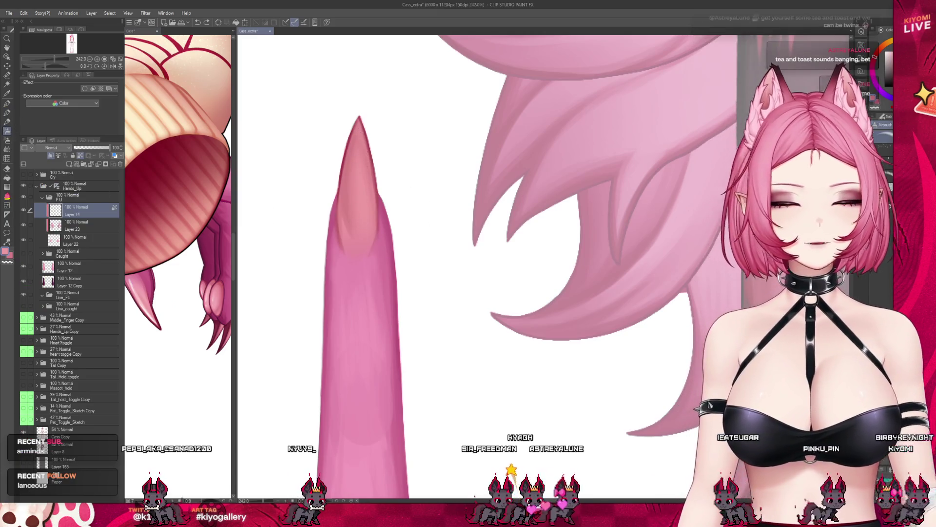
pyautogui.moveTo(357, 215); pyautogui.dragTo(361, 183)
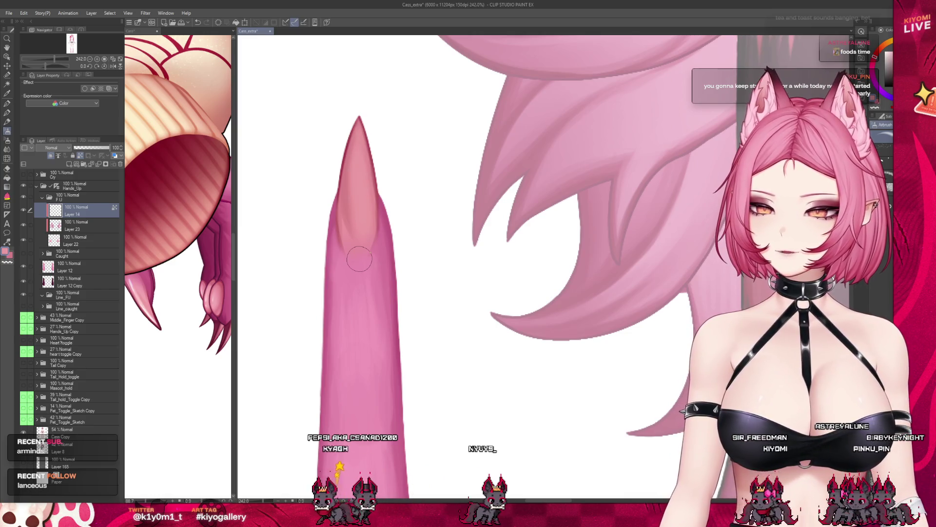
pyautogui.click(6, 113)
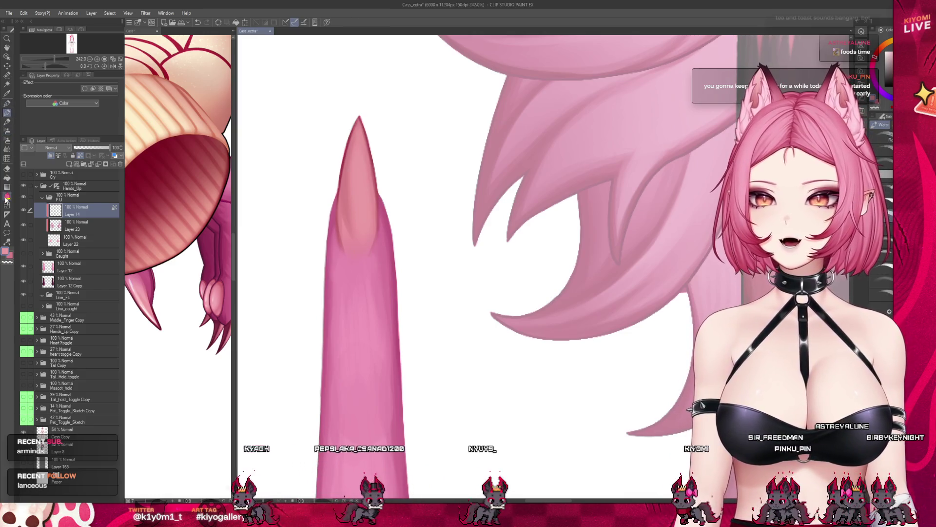
pyautogui.click(149, 307)
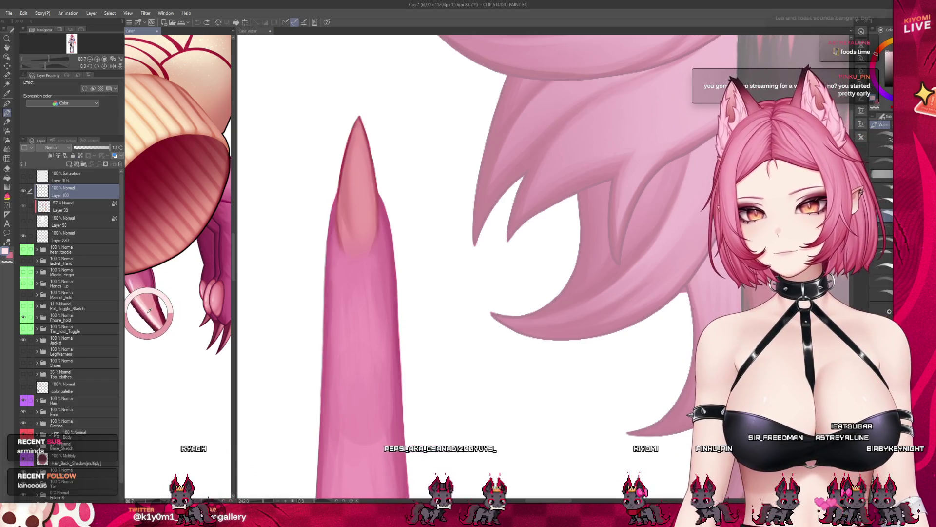
pyautogui.click(356, 157)
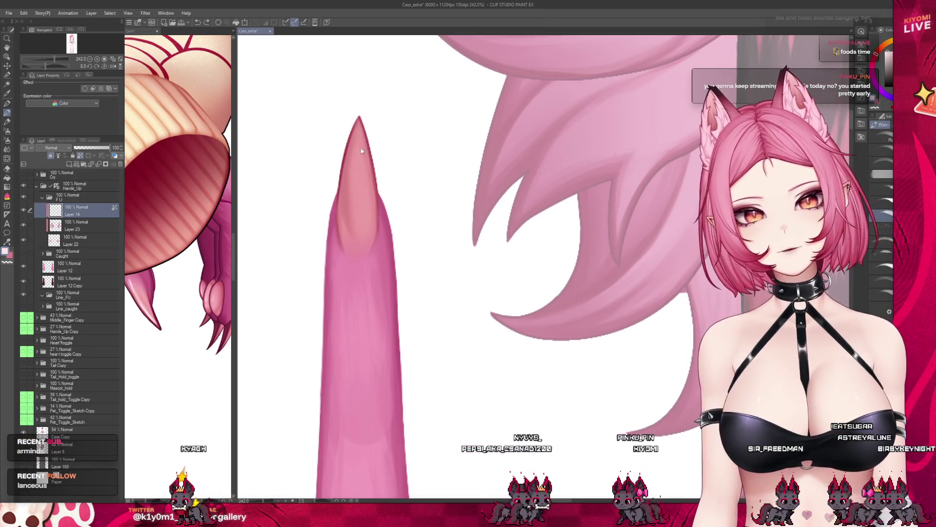
pyautogui.moveTo(361, 151); pyautogui.dragTo(360, 126)
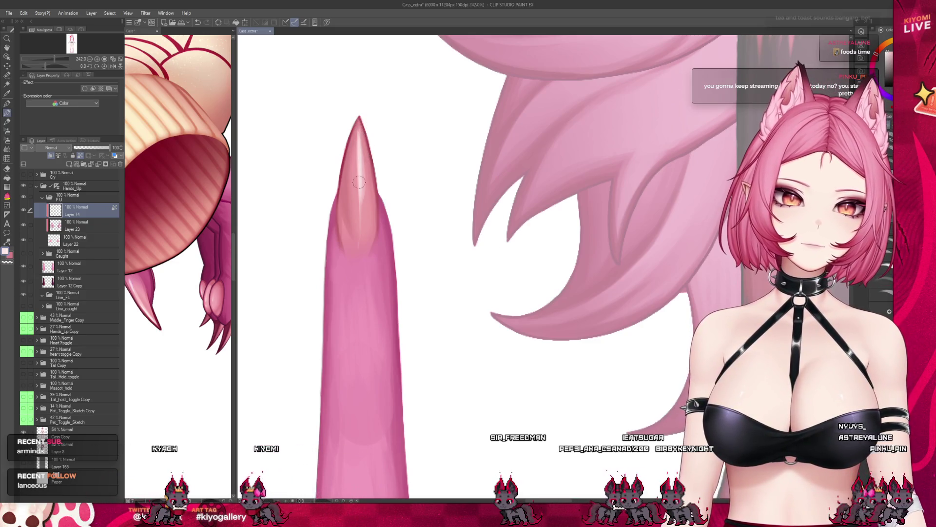
pyautogui.moveTo(359, 137); pyautogui.dragTo(362, 245)
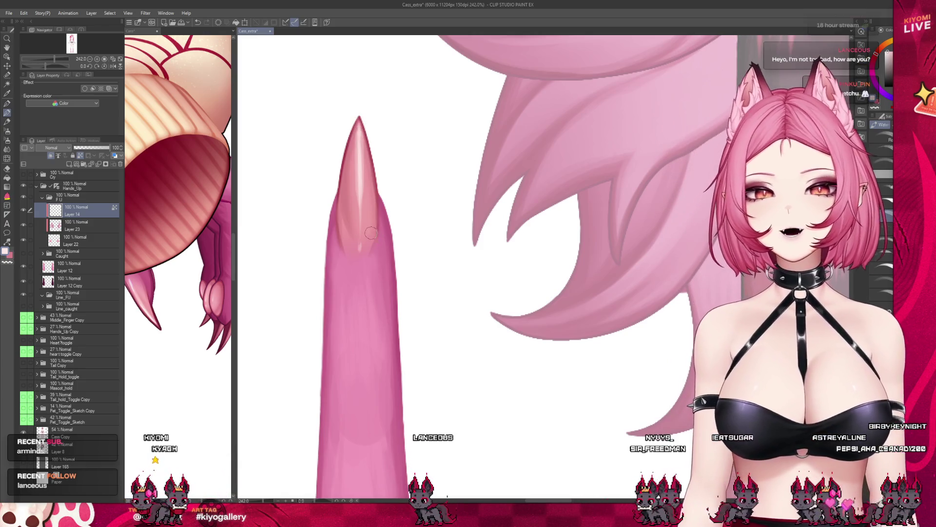
pyautogui.scroll(-2, 378, 226)
pyautogui.scroll(-2, 378, 226)
pyautogui.scroll(-3, 377, 226)
pyautogui.scroll(-3, 377, 225)
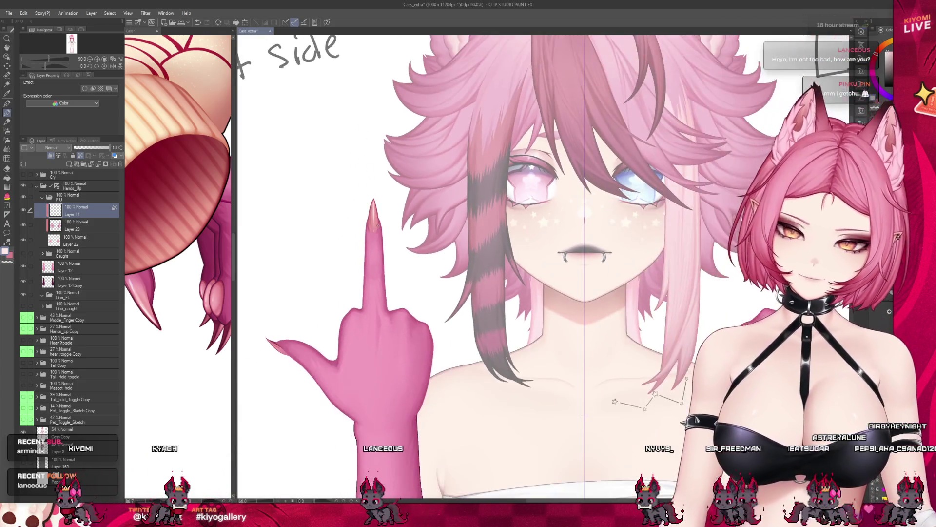
pyautogui.scroll(-2, 377, 225)
pyautogui.scroll(-2, 377, 225)
pyautogui.scroll(2, 408, 245)
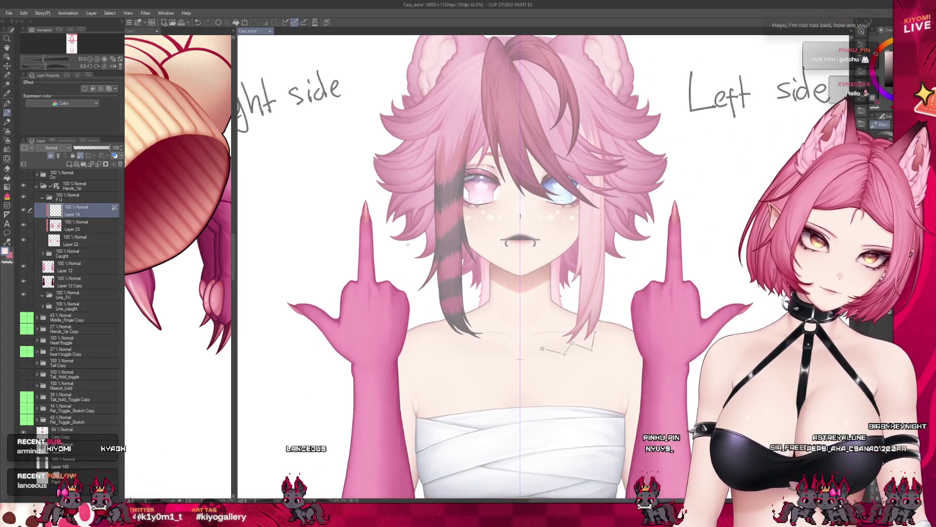
pyautogui.scroll(1, 371, 268)
pyautogui.scroll(1, 337, 293)
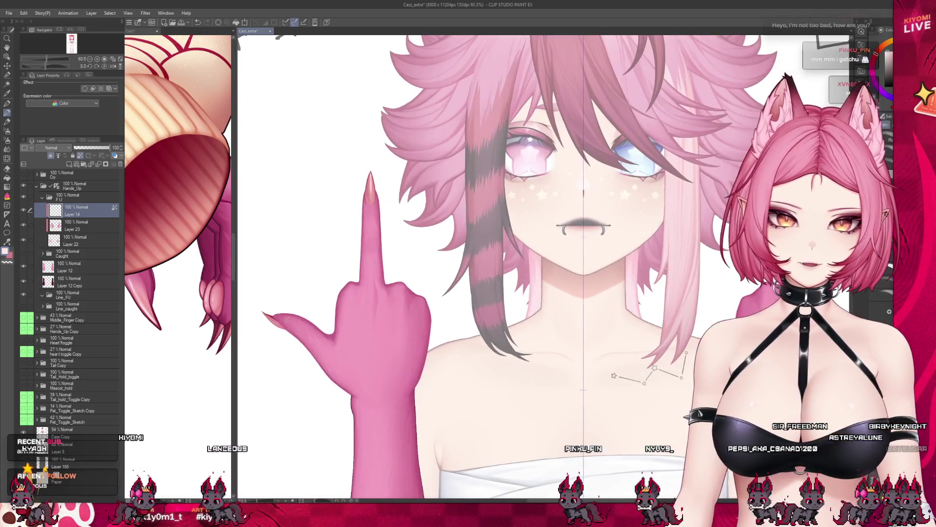
pyautogui.scroll(1, 292, 302)
pyautogui.scroll(1, 268, 306)
pyautogui.scroll(1, 268, 307)
pyautogui.scroll(1, 268, 306)
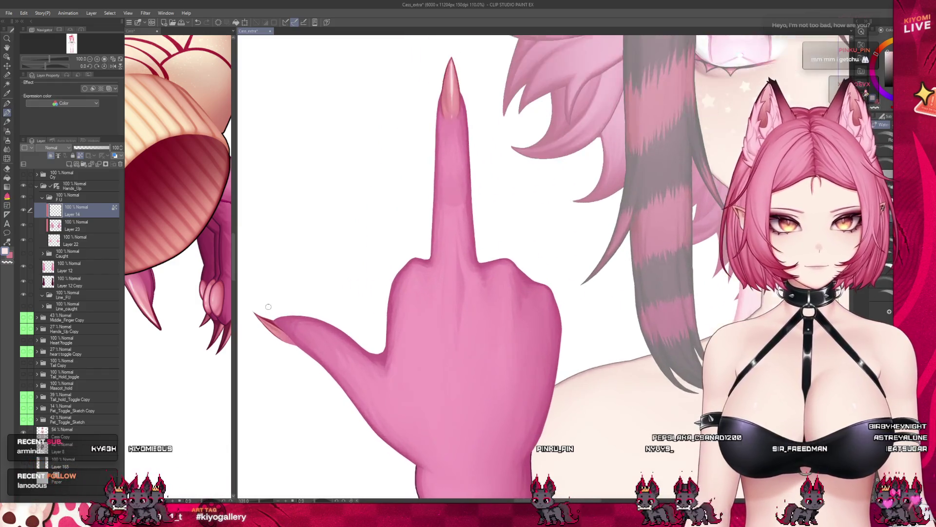
pyautogui.scroll(1, 268, 307)
pyautogui.scroll(1, 268, 307)
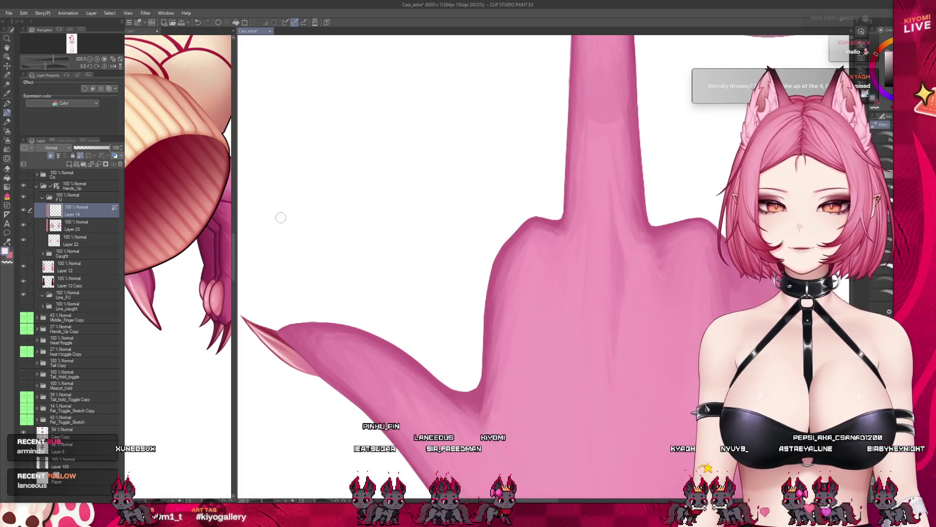
pyautogui.scroll(-2, 281, 217)
pyautogui.scroll(-2, 341, 215)
pyautogui.scroll(-2, 365, 236)
pyautogui.scroll(-2, 363, 237)
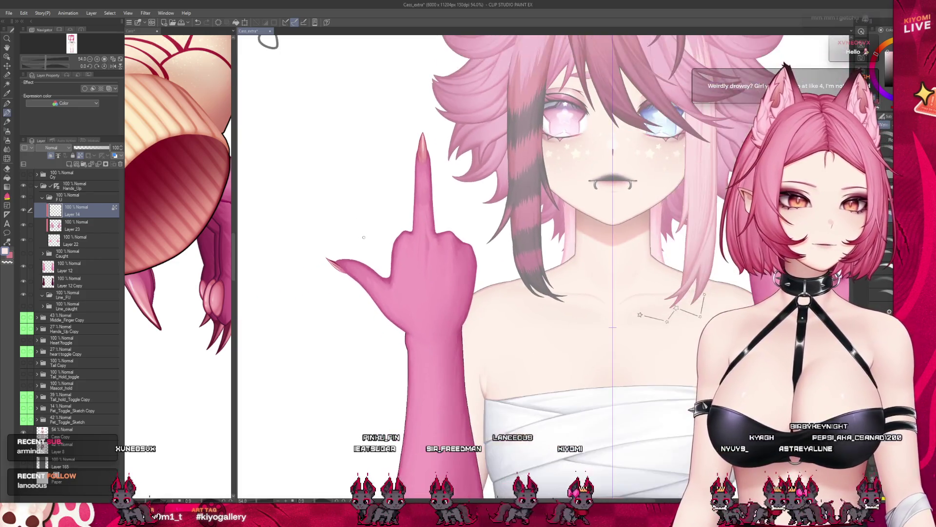
pyautogui.scroll(-1, 364, 237)
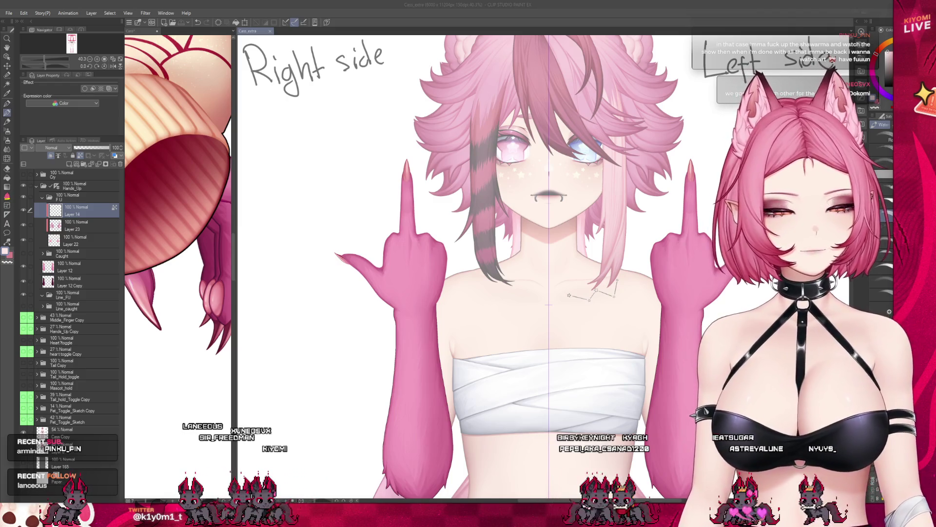
pyautogui.hotkey('ctrl', 'n')
pyautogui.press('Return')
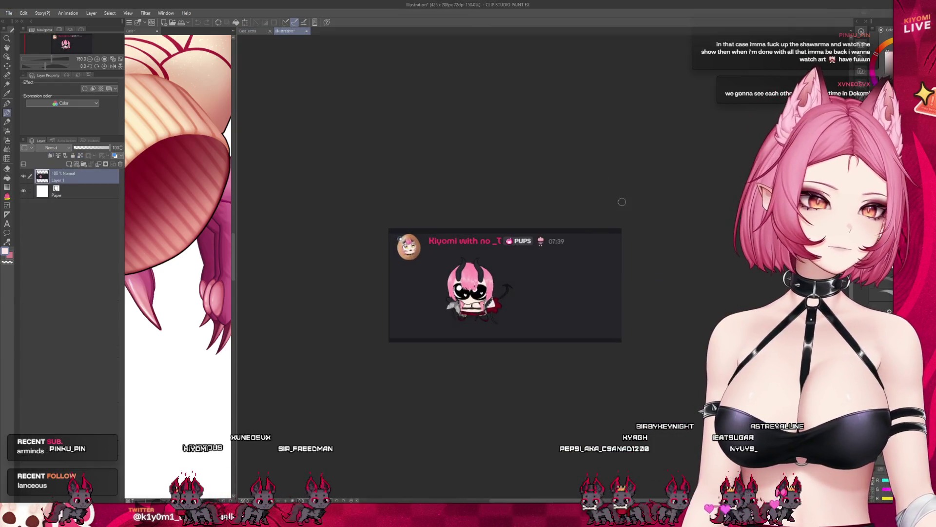
pyautogui.moveTo(561, 232); pyautogui.dragTo(566, 265)
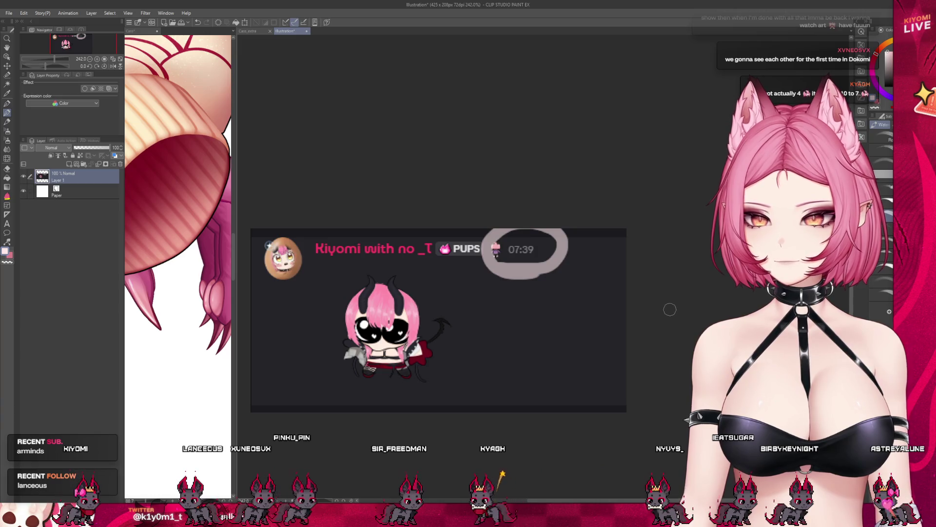
pyautogui.scroll(2, 540, 261)
pyautogui.hotkey('ctrl', 'z')
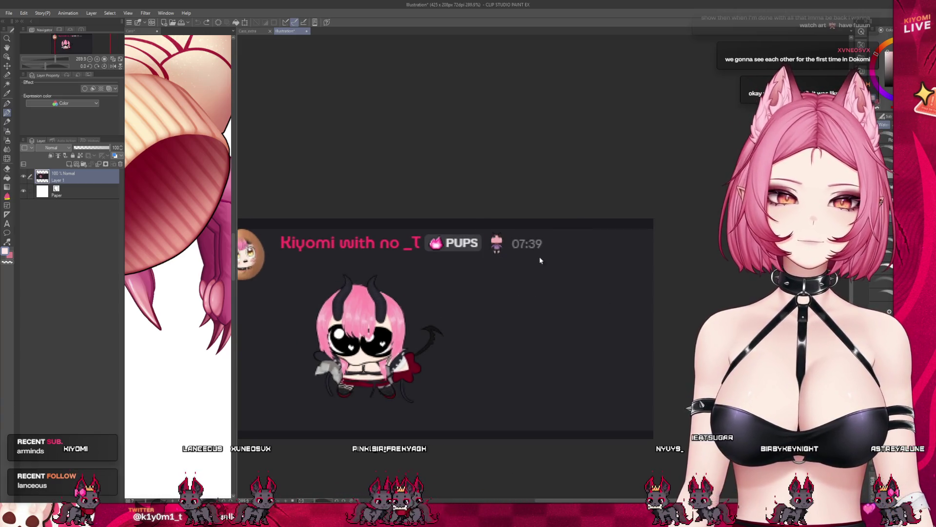
pyautogui.moveTo(540, 260)
pyautogui.mouseDown()
pyautogui.moveTo(517, 266)
pyautogui.moveTo(537, 259)
pyautogui.mouseUp()
pyautogui.hotkey('ctrl', 'z')
pyautogui.hotkey('ctrl', 'z')
pyautogui.moveTo(470, 262); pyautogui.dragTo(568, 239)
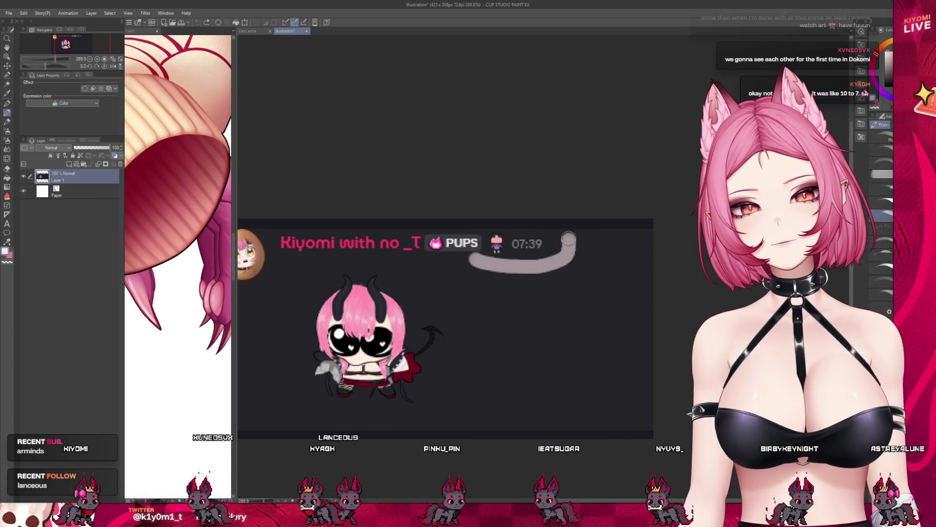
pyautogui.hotkey('ctrl', 'z')
pyautogui.moveTo(488, 273); pyautogui.dragTo(512, 225)
pyautogui.hotkey('ctrl', 'z')
pyautogui.moveTo(507, 272); pyautogui.dragTo(508, 298)
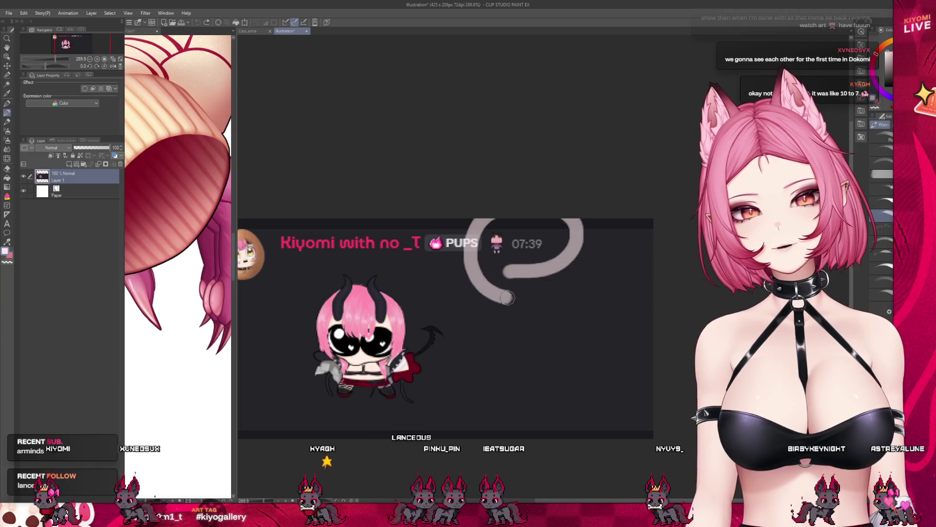
pyautogui.hotkey('ctrl', 'z')
pyautogui.moveTo(517, 266); pyautogui.dragTo(593, 230)
pyautogui.hotkey('ctrl', 'z')
pyautogui.moveTo(522, 224)
pyautogui.mouseDown()
pyautogui.moveTo(492, 229)
pyautogui.moveTo(575, 264)
pyautogui.mouseUp()
pyautogui.hotkey('ctrl', 'z')
pyautogui.hotkey('ctrl', 'z')
pyautogui.hotkey('ctrl', 'z')
pyautogui.moveTo(469, 263)
pyautogui.mouseDown()
pyautogui.moveTo(576, 244)
pyautogui.moveTo(622, 222)
pyautogui.mouseUp()
pyautogui.hotkey('ctrl', 'z')
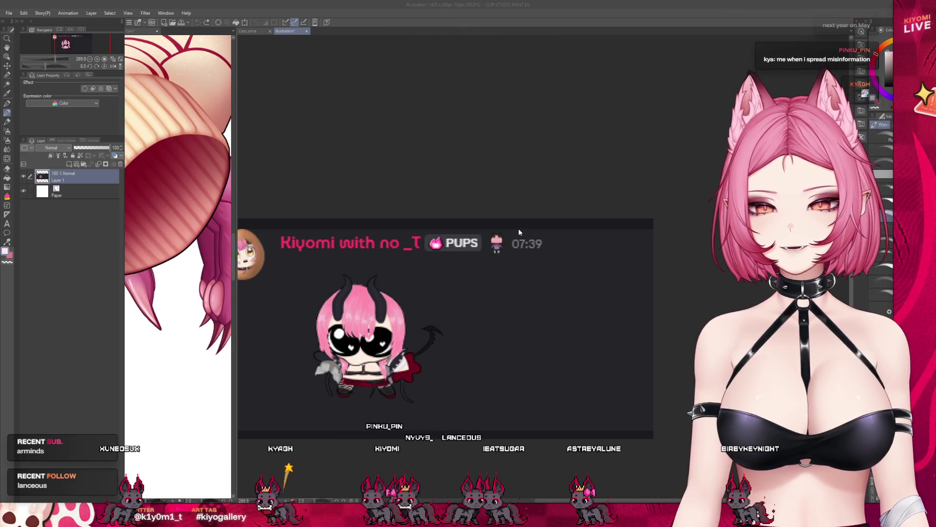
pyautogui.hotkey('ctrl', 'w')
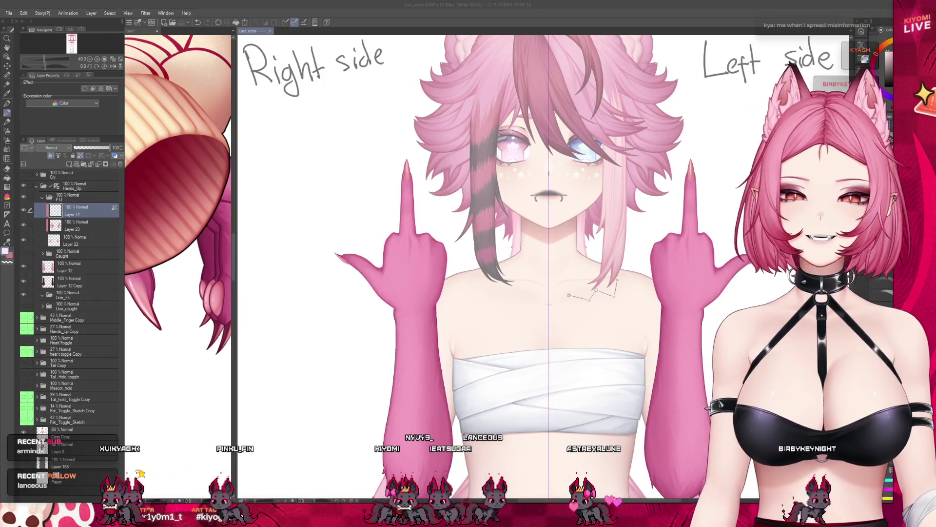
# - Zoom to about 290% on the thumb's pointed claw, dabbing paint on its tip
pyautogui.scroll(3, 488, 156)
pyautogui.scroll(1, 325, 238)
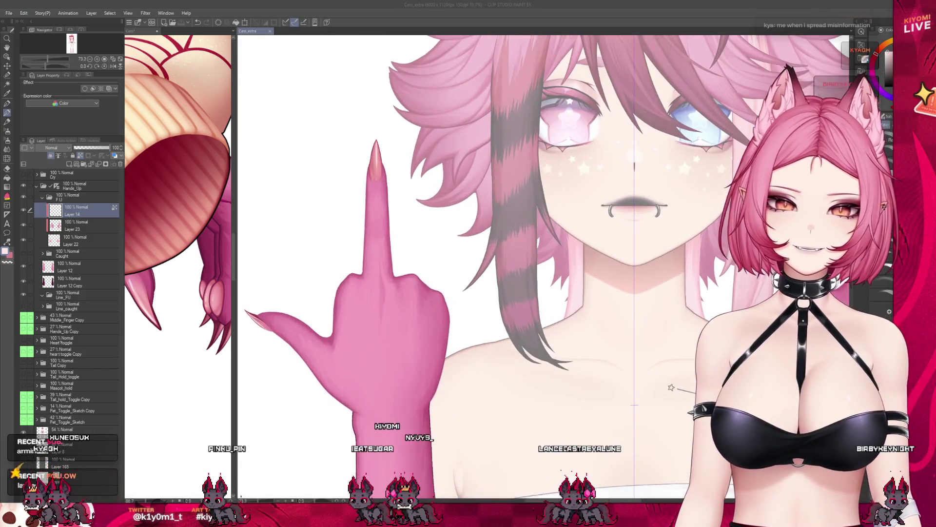
pyautogui.scroll(1, 324, 238)
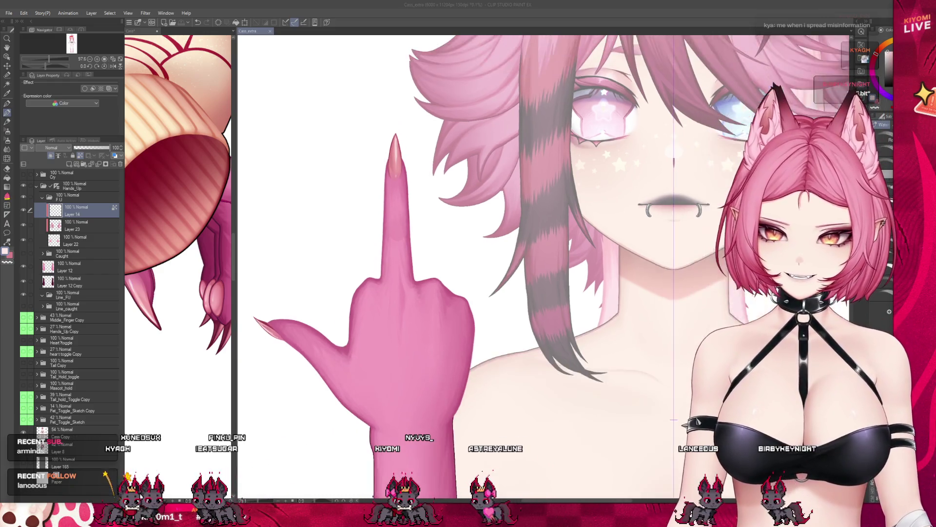
pyautogui.scroll(2, 390, 244)
pyautogui.scroll(1, 483, 244)
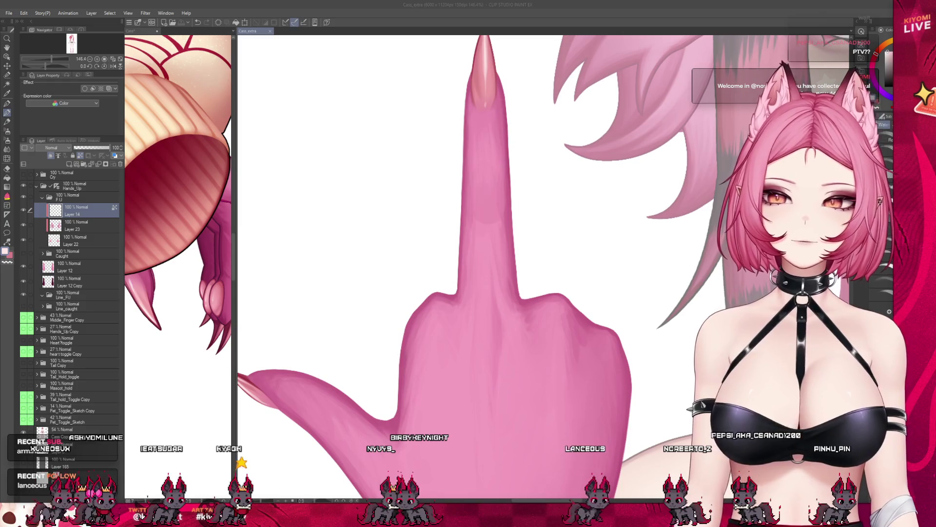
pyautogui.scroll(-2, 544, 268)
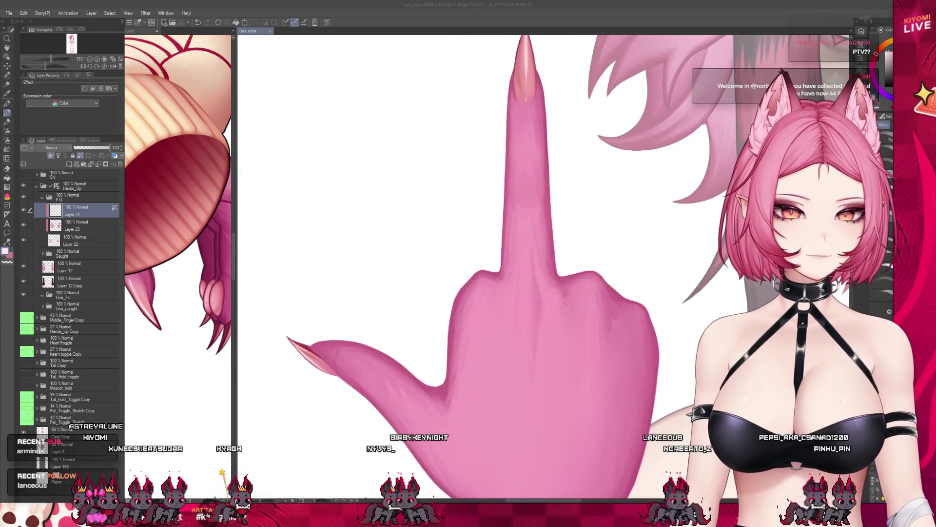
pyautogui.click(293, 346)
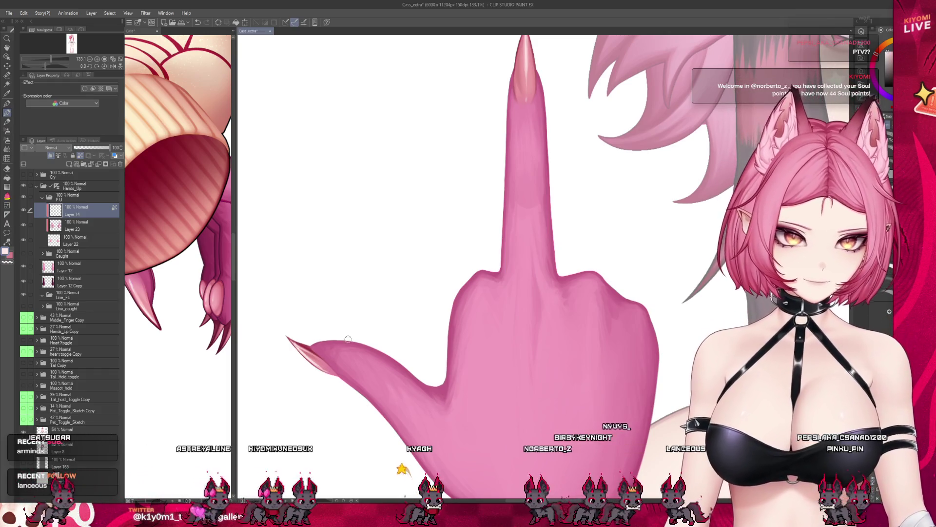
pyautogui.scroll(1, 290, 348)
pyautogui.scroll(2, 292, 345)
pyautogui.scroll(1, 295, 342)
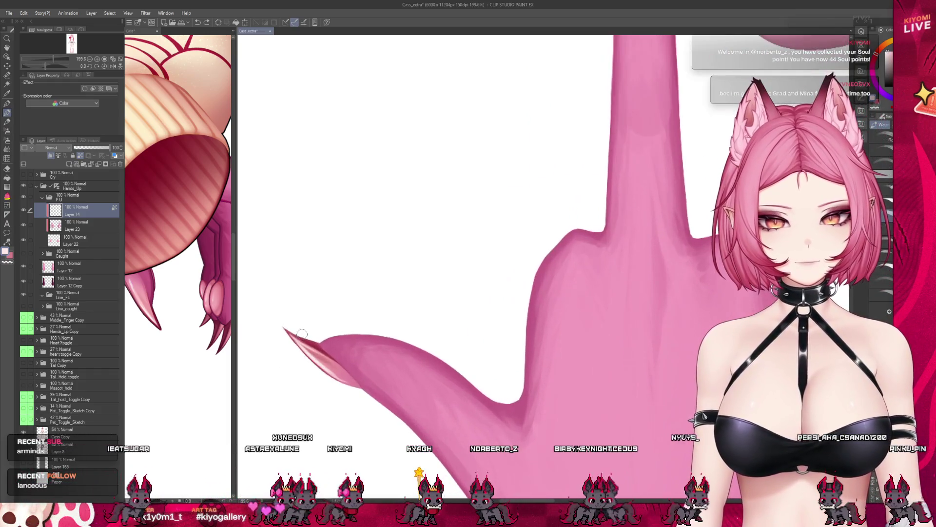
pyautogui.scroll(1, 298, 337)
pyautogui.scroll(1, 302, 334)
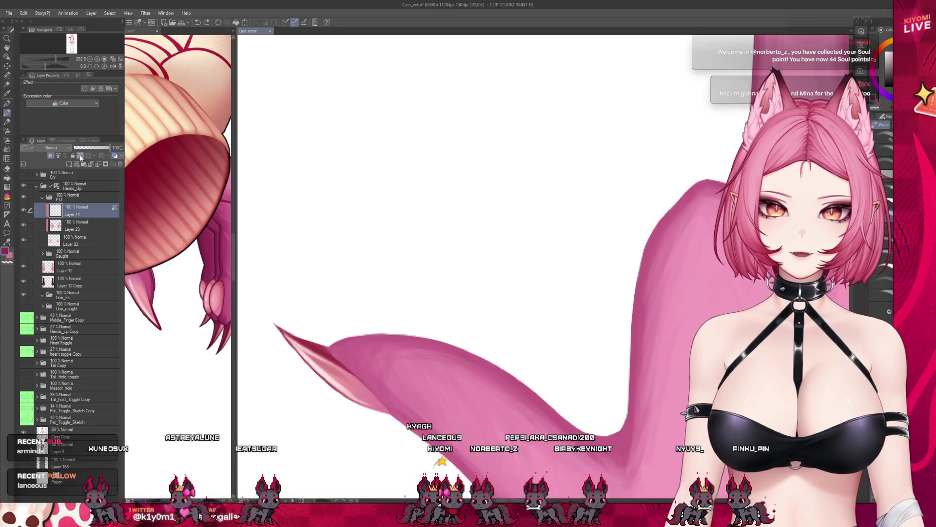
# - Hide the shading, eyedrop the base pink on Layer 22, then re-show Layers 14 and 23 and zoom out
pyautogui.click(23, 226)
pyautogui.click(73, 240)
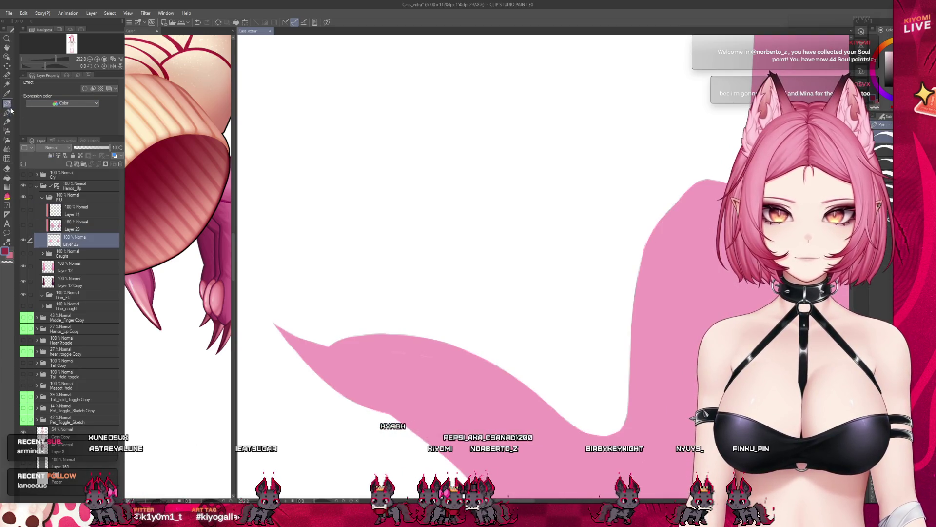
pyautogui.keyDown('alt'); pyautogui.click(313, 366); pyautogui.keyUp('alt')
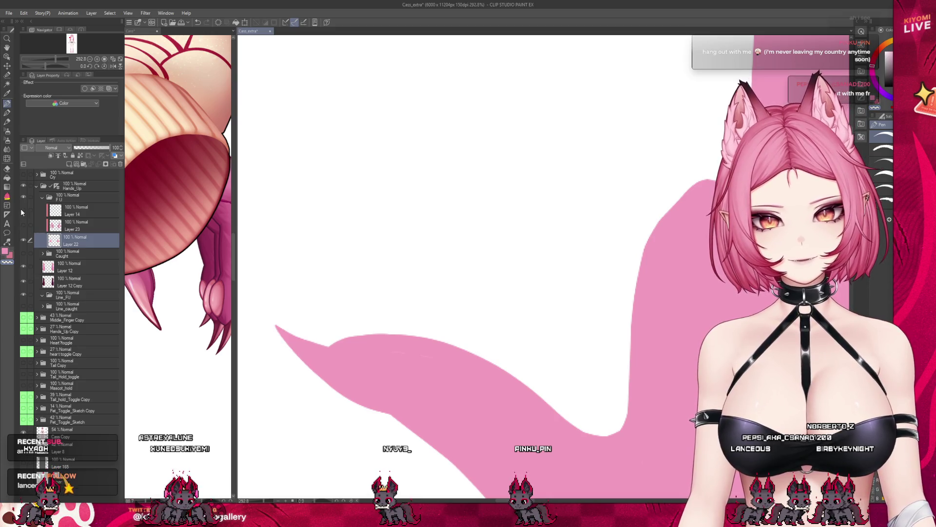
pyautogui.click(23, 225)
pyautogui.click(24, 210)
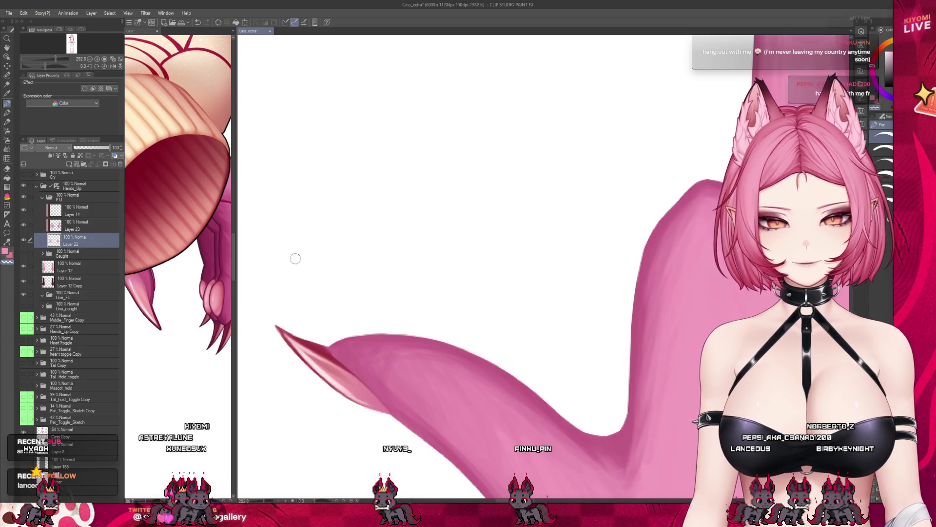
pyautogui.scroll(-4, 296, 259)
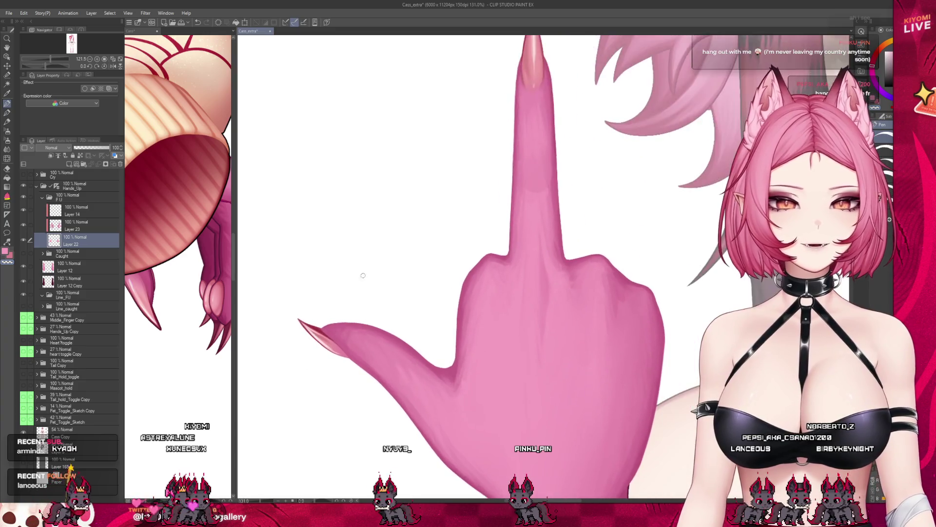
pyautogui.scroll(-2, 363, 275)
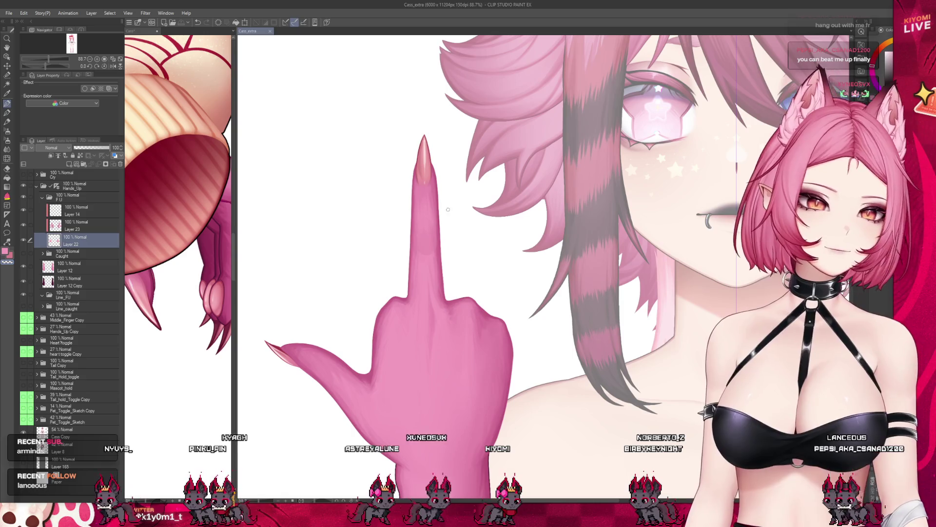
# - Zoom out to the full canvas and collapse the F U hand folder
pyautogui.scroll(-1, 317, 283)
pyautogui.scroll(-2, 322, 283)
pyautogui.scroll(-2, 327, 283)
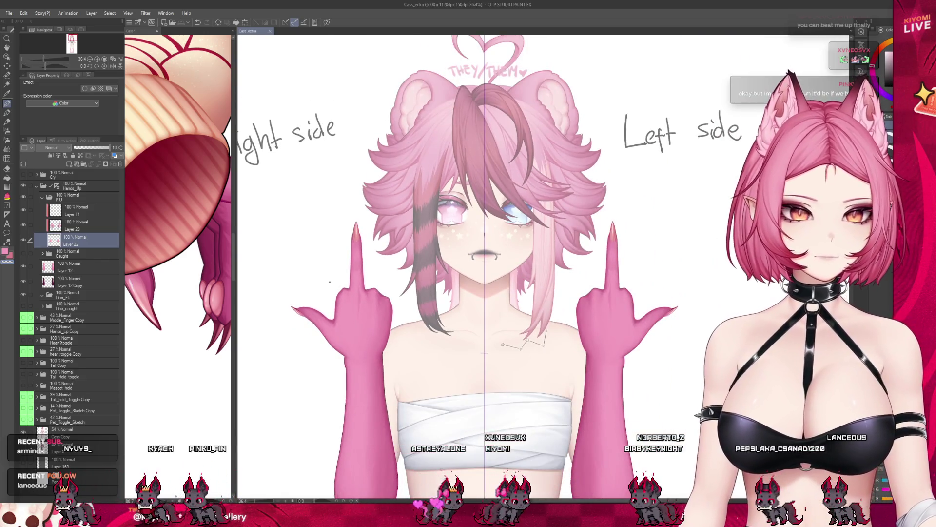
pyautogui.click(83, 197)
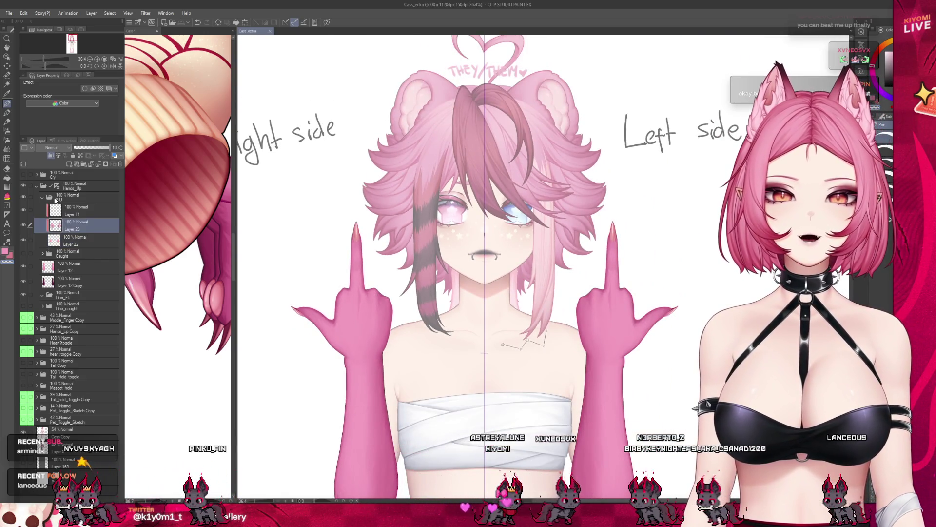
pyautogui.click(42, 197)
pyautogui.scroll(-3, 365, 243)
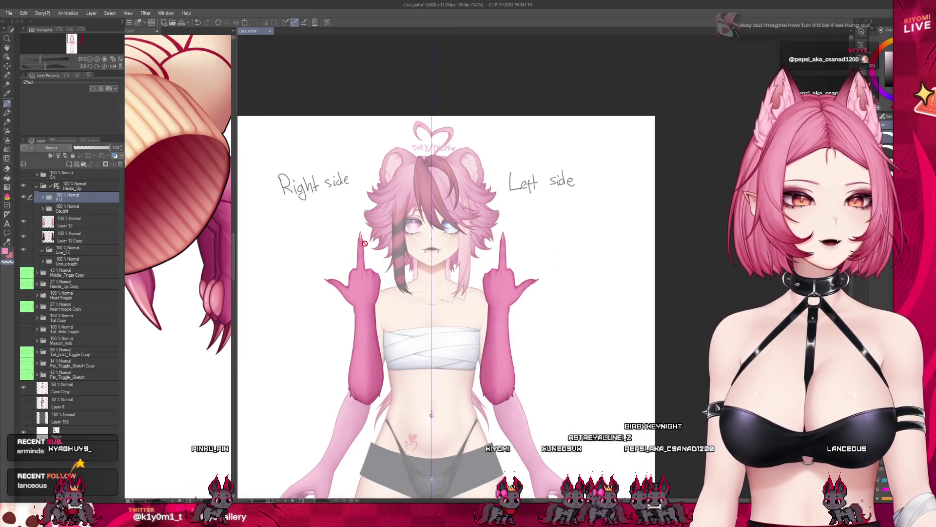
pyautogui.scroll(-1, 364, 243)
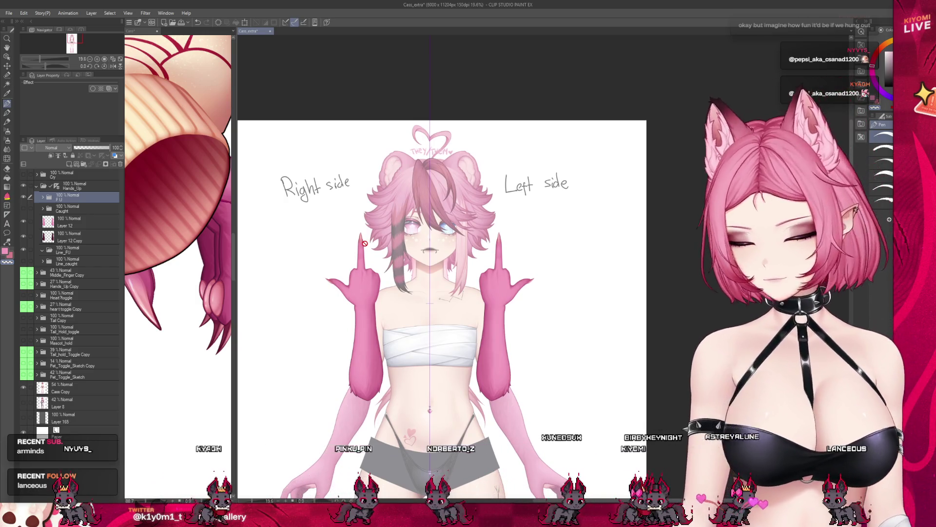
pyautogui.scroll(1, 365, 243)
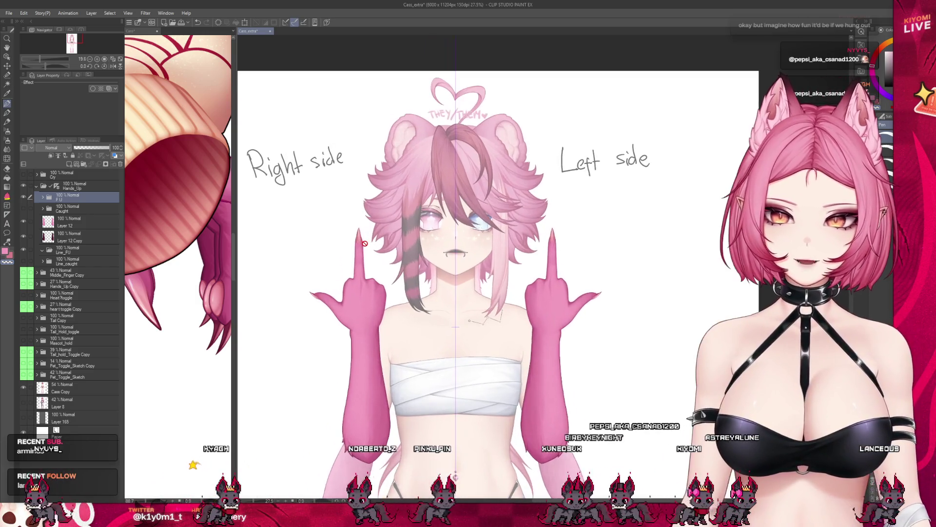
pyautogui.scroll(1, 369, 249)
pyautogui.scroll(2, 376, 260)
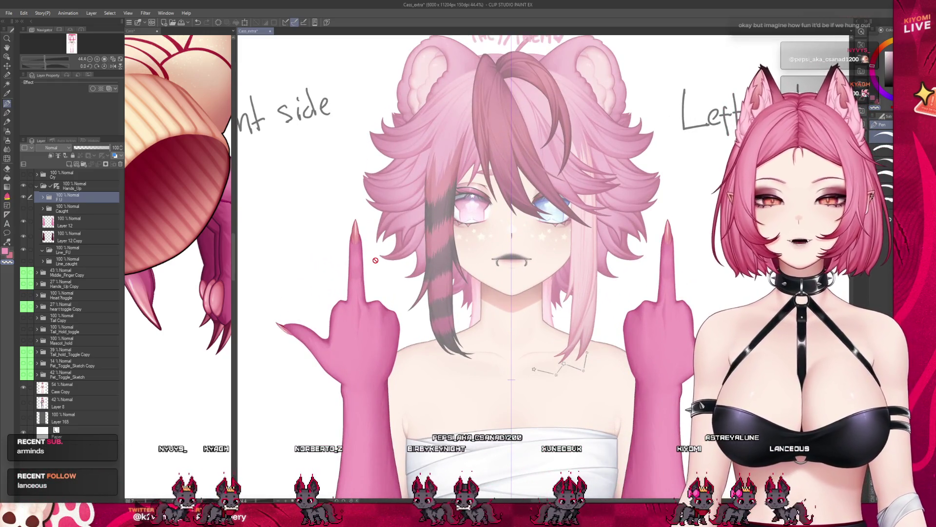
# - Expand the F U folder, select Layer 23, and zoom in on the middle finger
pyautogui.click(43, 198)
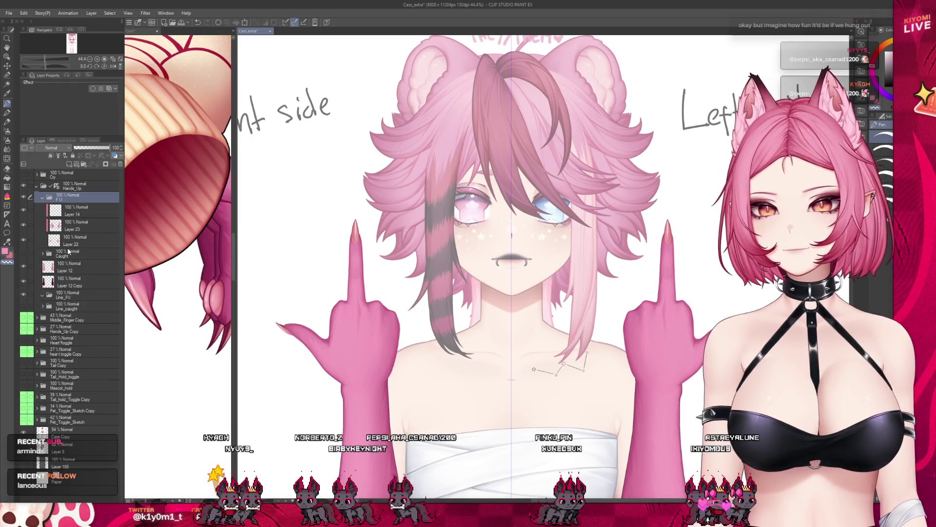
pyautogui.click(76, 225)
pyautogui.scroll(2, 342, 266)
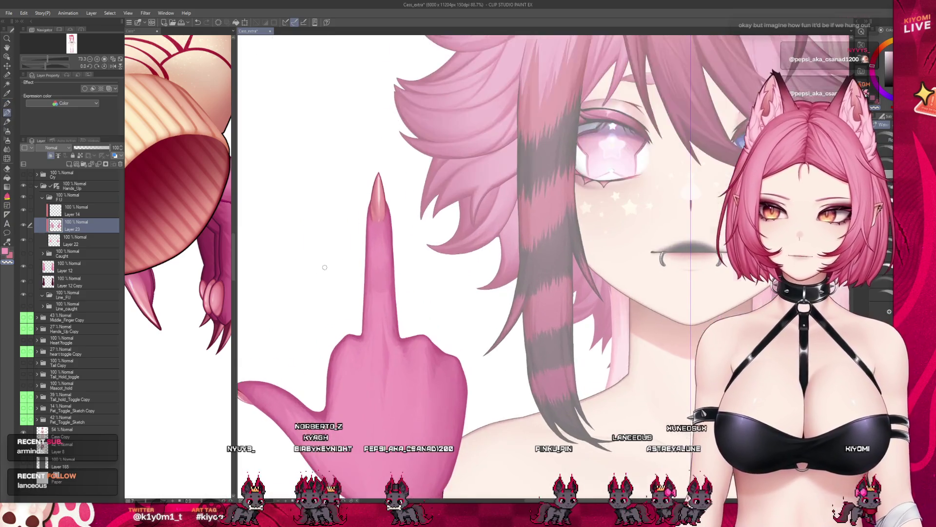
pyautogui.scroll(3, 440, 225)
pyautogui.scroll(1, 439, 225)
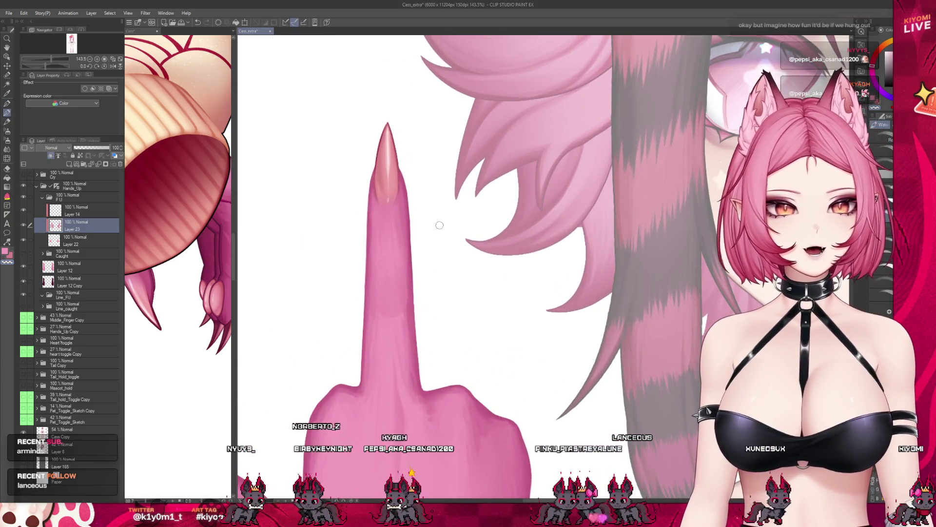
# - Enlarge the brush size with the ] shortcut
pyautogui.press(']')
pyautogui.press(']')
pyautogui.press(']')
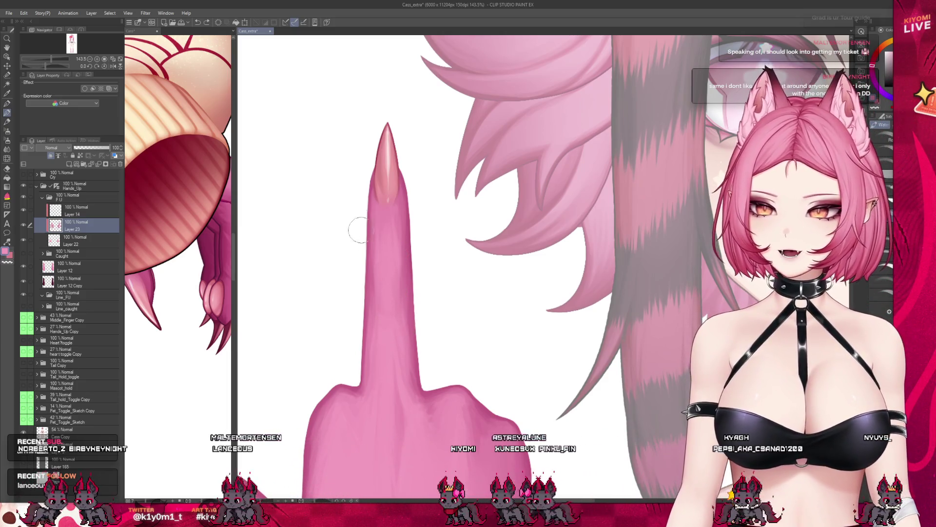
# - Paint shading down the middle finger's left edge, smooth it with Blend, and return to the watercolor brush
pyautogui.scroll(1, 395, 241)
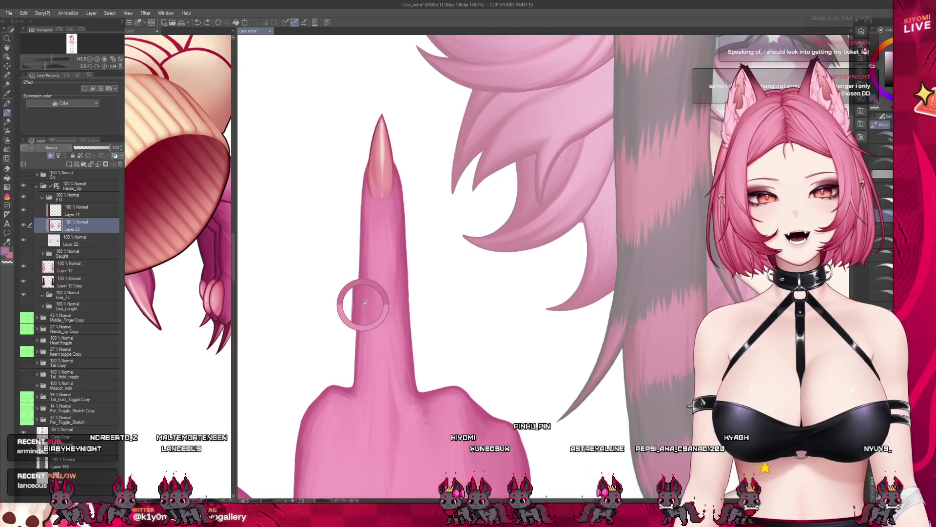
pyautogui.moveTo(360, 298); pyautogui.dragTo(360, 378)
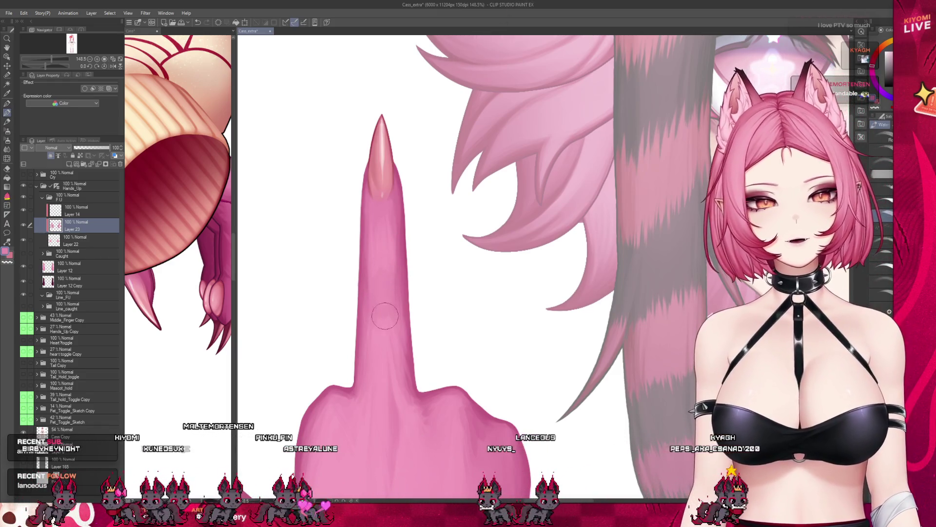
pyautogui.press('j')
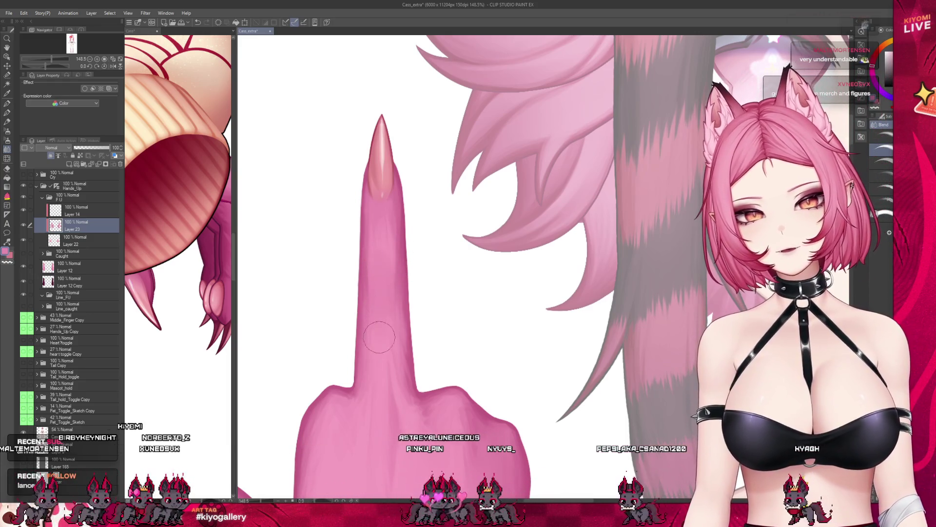
pyautogui.press('b')
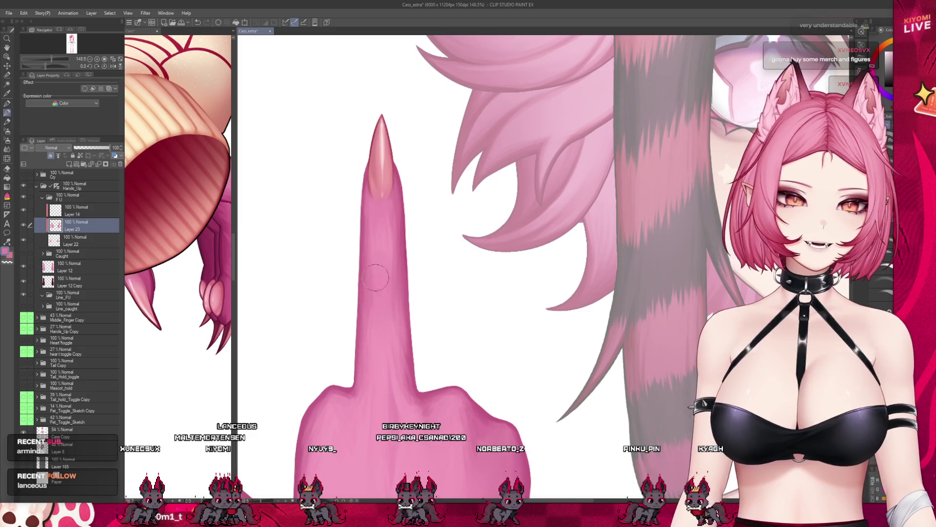
pyautogui.scroll(-2, 359, 268)
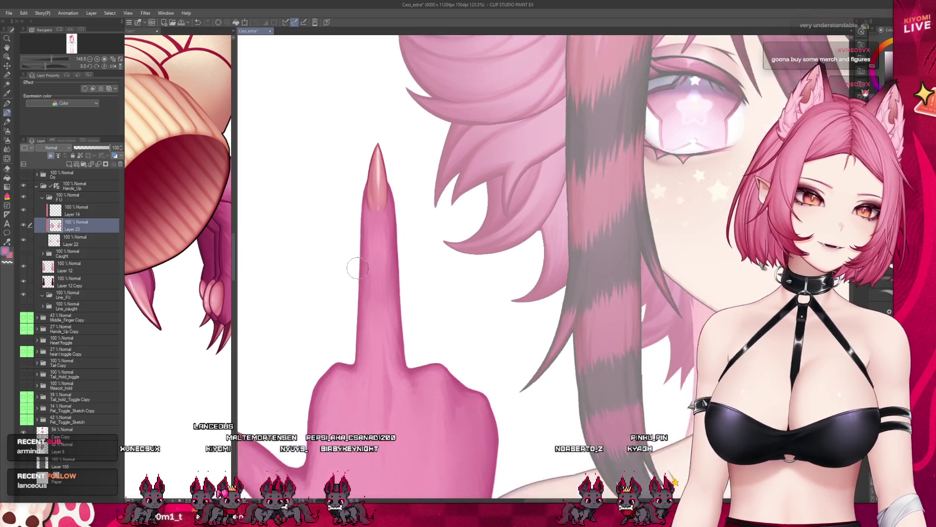
pyautogui.scroll(-2, 359, 268)
pyautogui.scroll(-3, 379, 235)
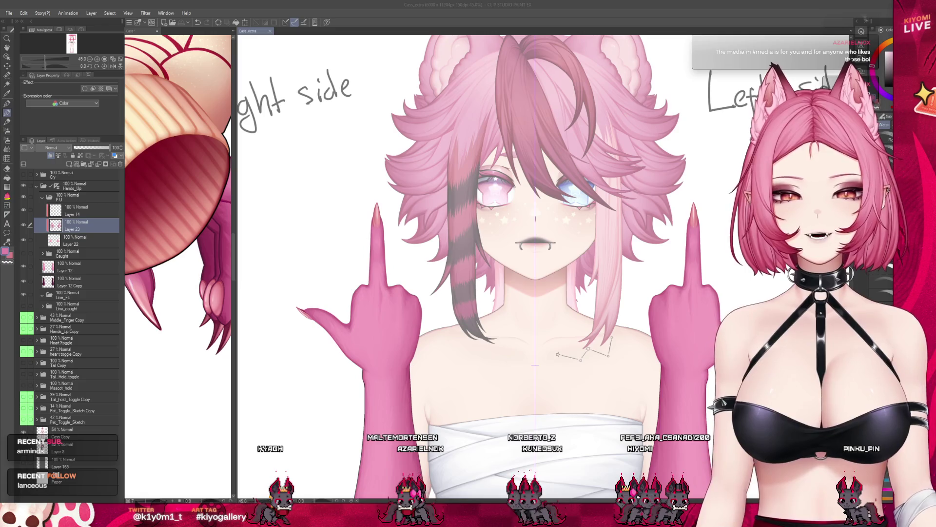
pyautogui.scroll(2, 379, 295)
pyautogui.scroll(2, 379, 295)
pyautogui.scroll(1, 379, 294)
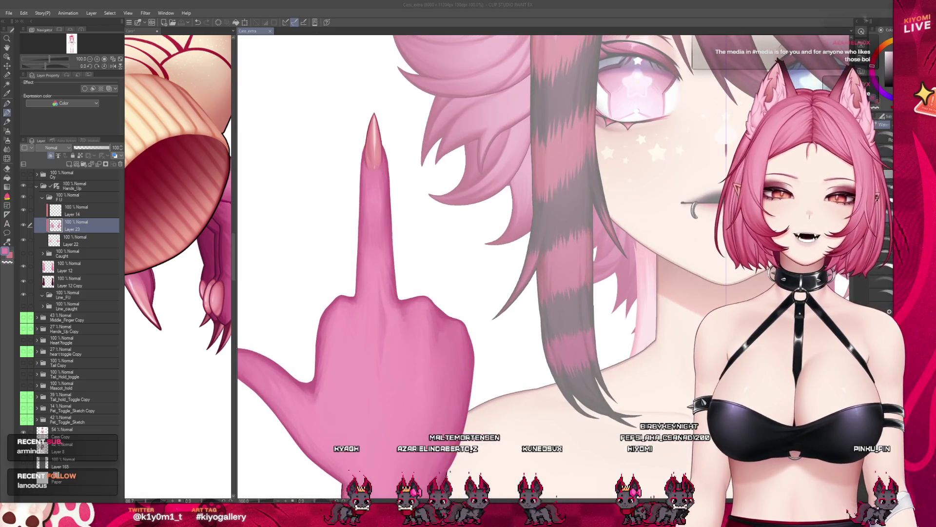
pyautogui.scroll(-2, 468, 263)
pyautogui.scroll(1, 468, 264)
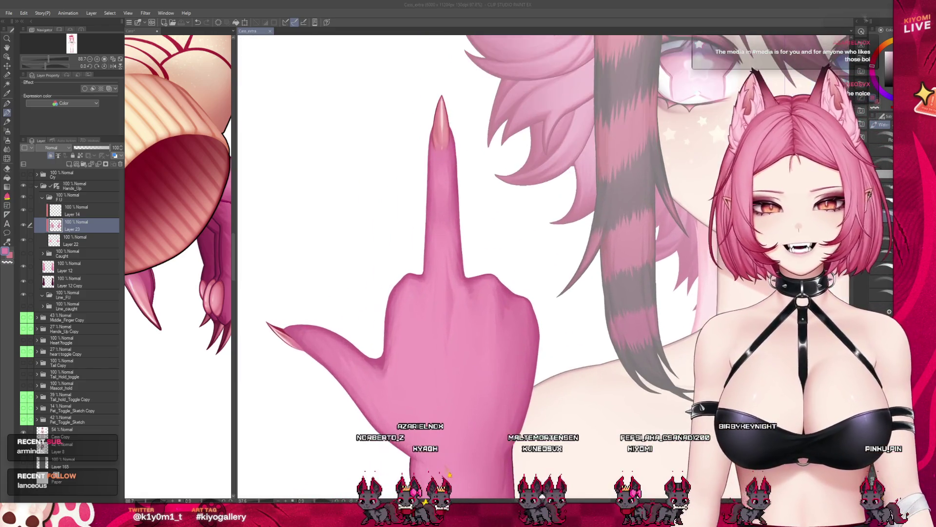
pyautogui.scroll(1, 380, 293)
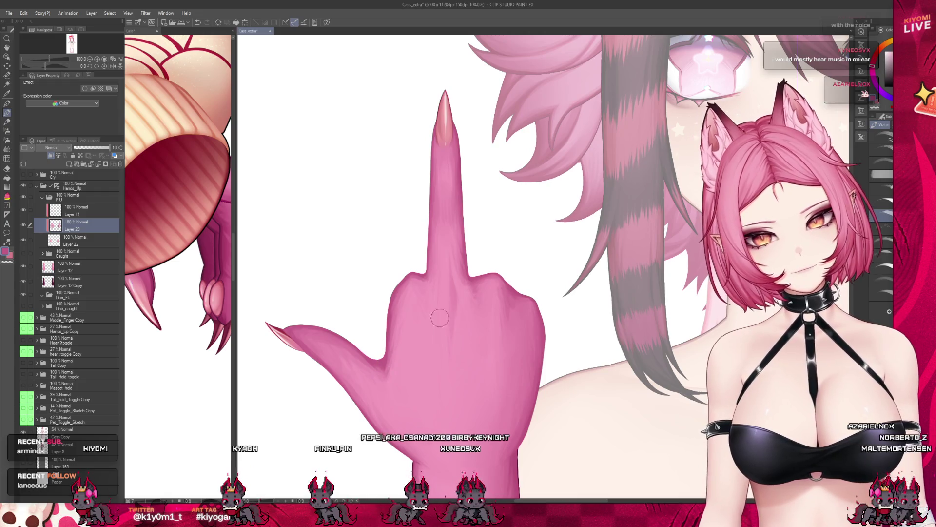
pyautogui.scroll(-1, 440, 318)
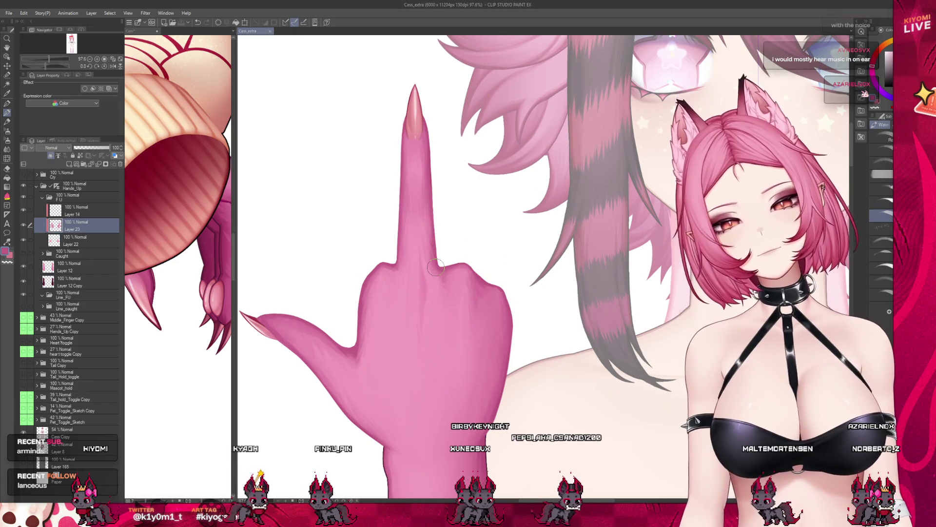
# - Merge Layers 23 and 14 down into Layer 22, then copy the middle finger onto a new layer
pyautogui.click(102, 166)
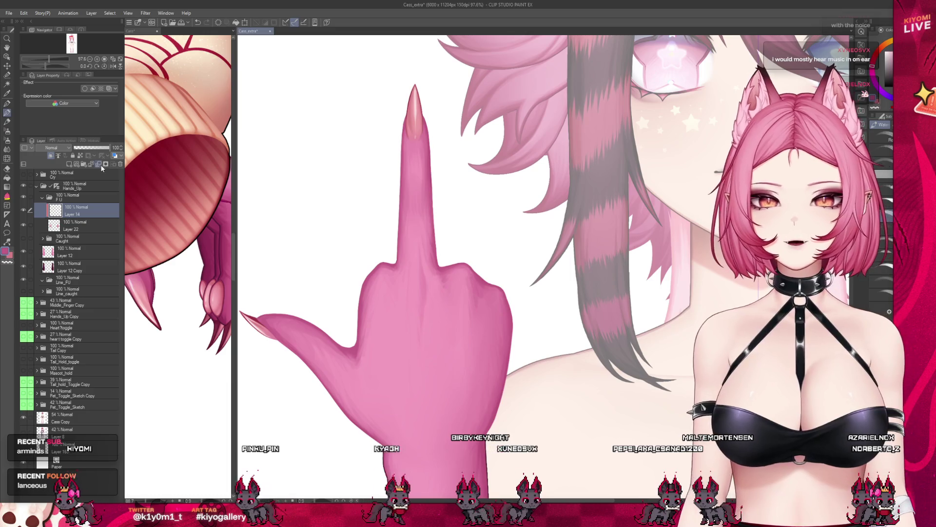
pyautogui.click(102, 167)
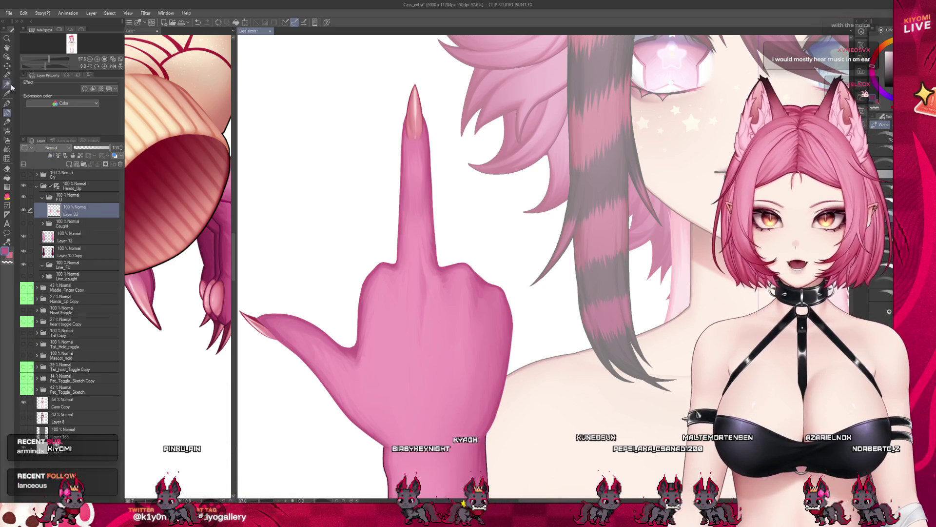
pyautogui.click(7, 66)
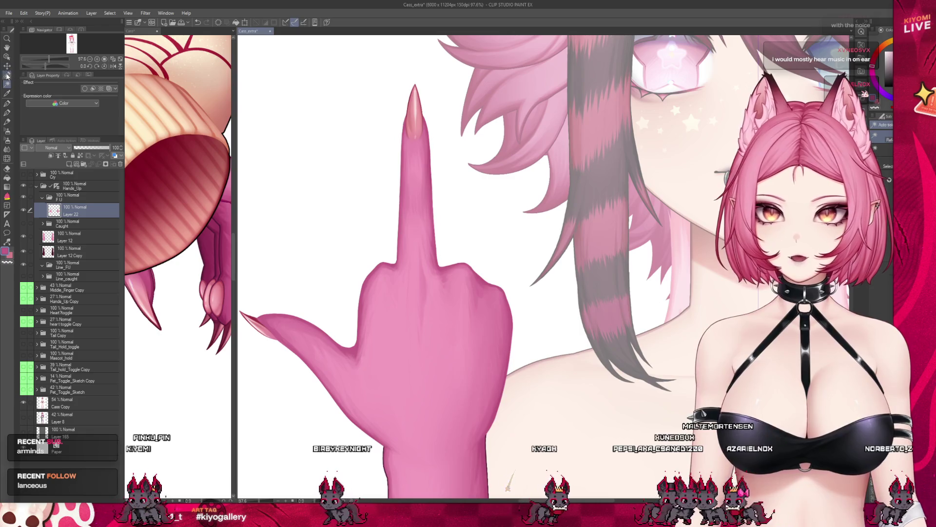
pyautogui.click(7, 76)
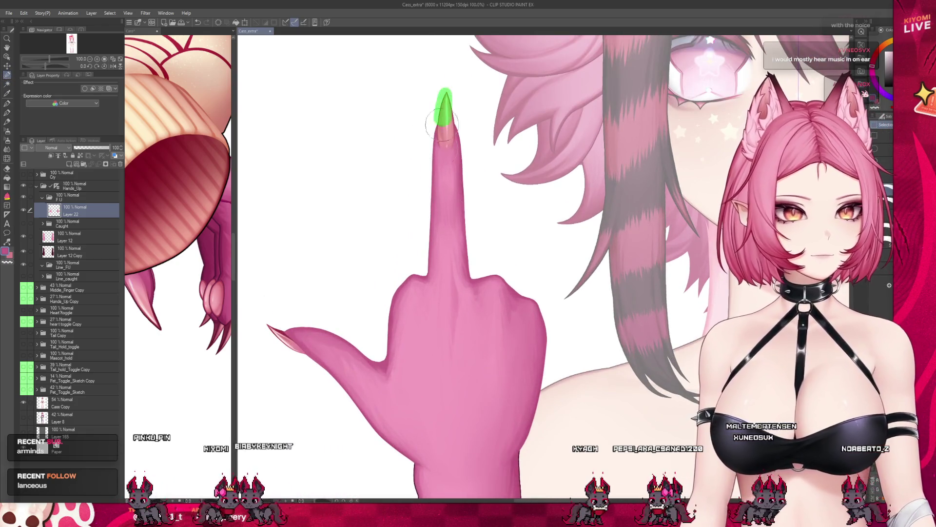
pyautogui.moveTo(441, 125); pyautogui.dragTo(434, 269)
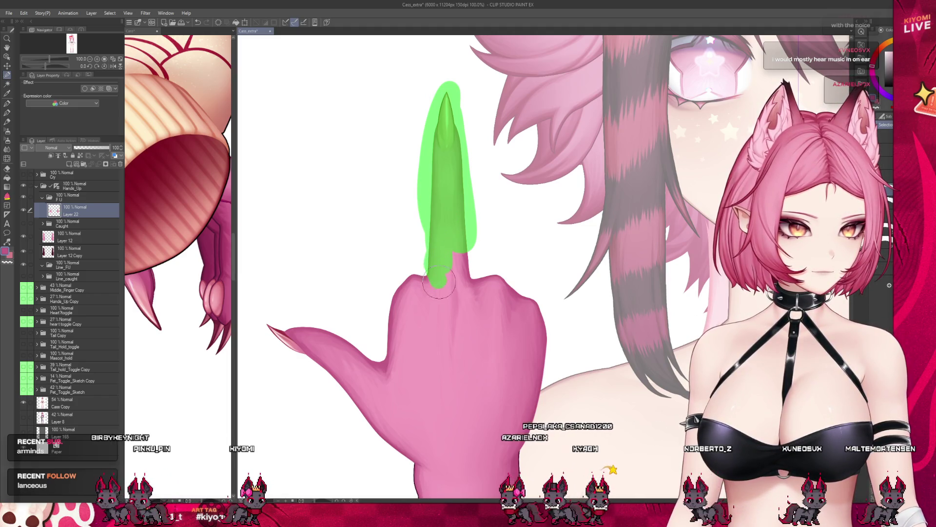
pyautogui.moveTo(449, 261); pyautogui.dragTo(462, 248)
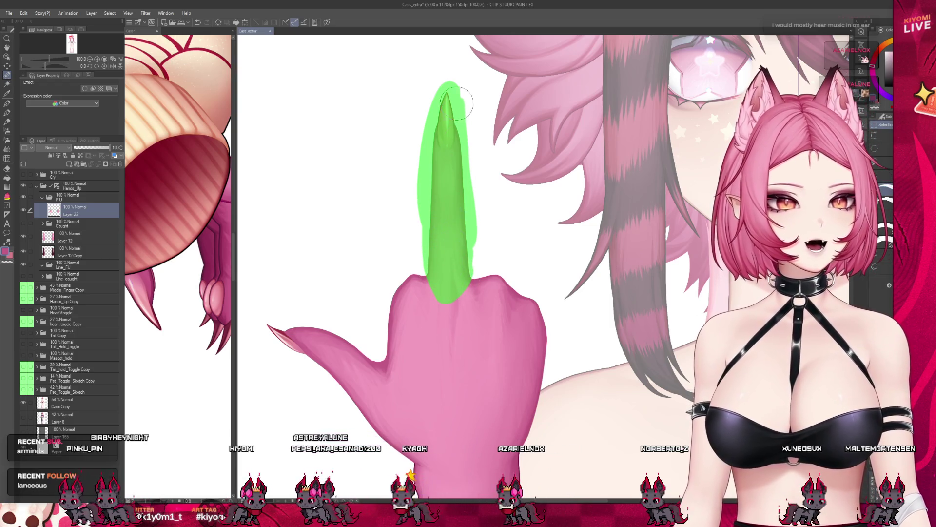
pyautogui.press('b')
pyautogui.hotkey('ctrl', 'c')
pyautogui.hotkey('ctrl', 'v')
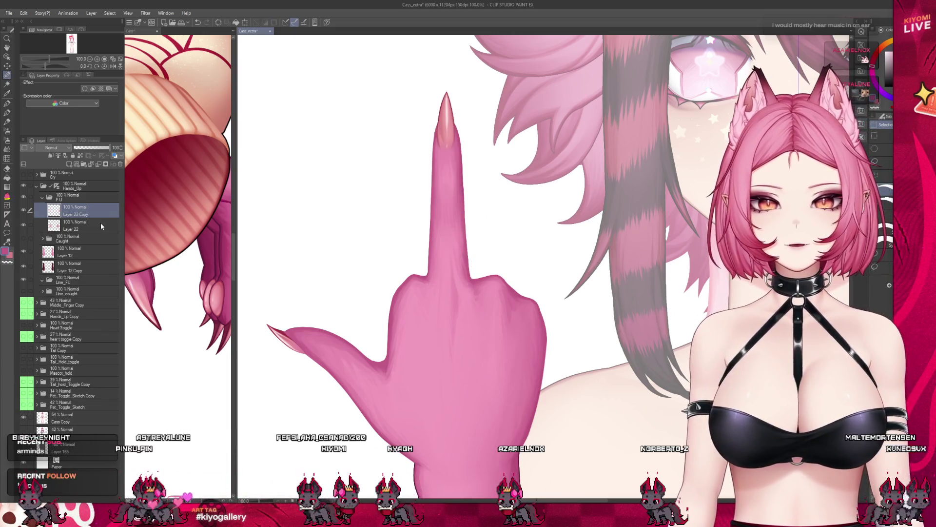
pyautogui.hotkey('ctrl', 'd')
pyautogui.hotkey('alt', '[')
# - Mark the thumb with the Selection pen and copy it onto Layer 22 Copy 2
pyautogui.moveTo(297, 320)
pyautogui.mouseDown()
pyautogui.moveTo(372, 361)
pyautogui.moveTo(375, 419)
pyautogui.mouseUp()
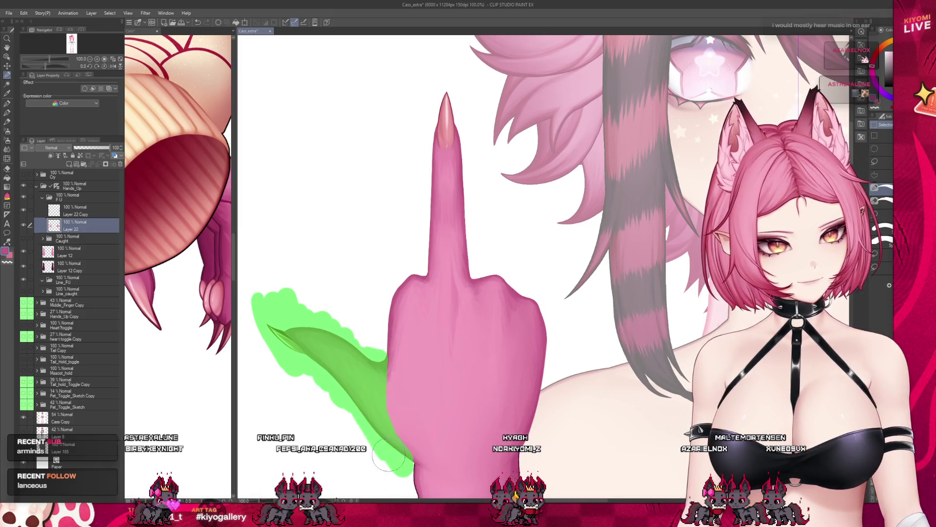
pyautogui.moveTo(412, 468); pyautogui.dragTo(405, 458)
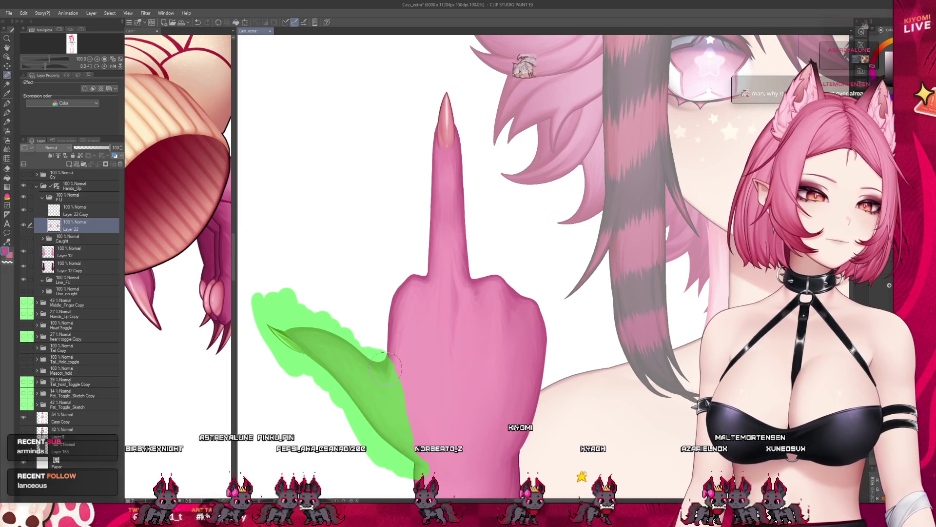
pyautogui.hotkey('ctrl', 'm')
pyautogui.scroll(-3, 369, 287)
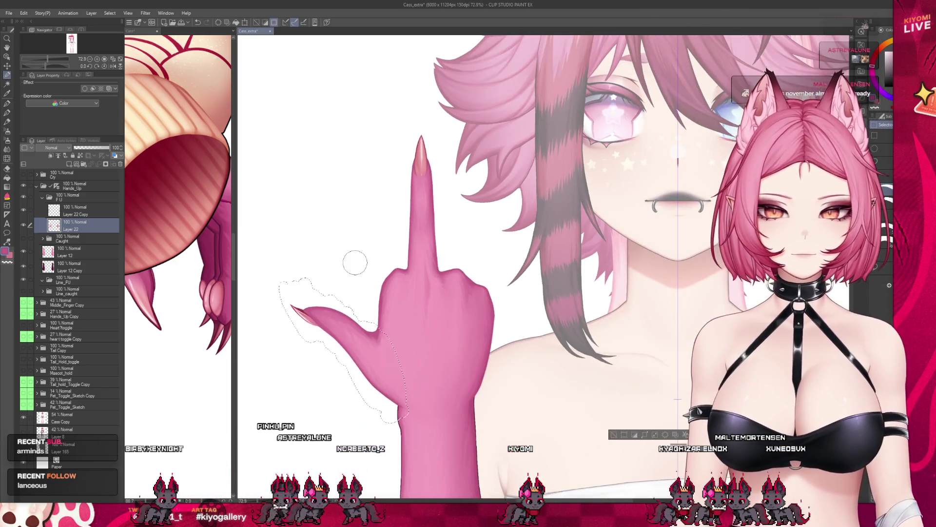
pyautogui.scroll(1, 390, 352)
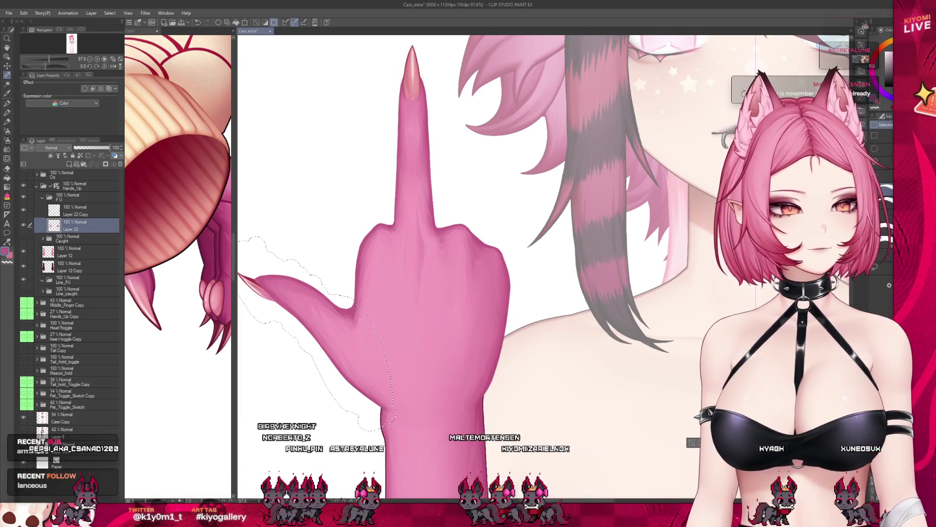
pyautogui.scroll(-1, 463, 405)
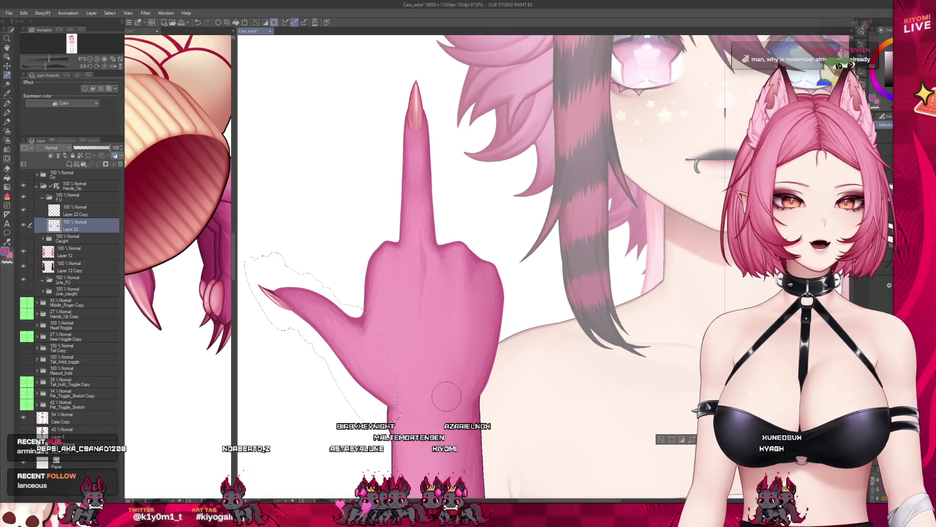
pyautogui.hotkey('ctrl', 'j')
pyautogui.hotkey('ctrl', 'd')
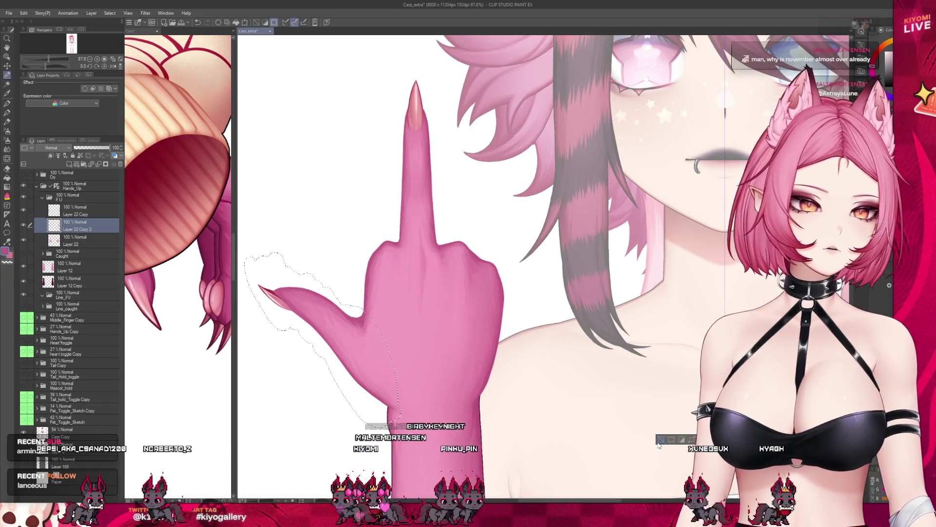
# - Set the base hand Layer 22's opacity to 76%
pyautogui.click(83, 240)
pyautogui.click(102, 148)
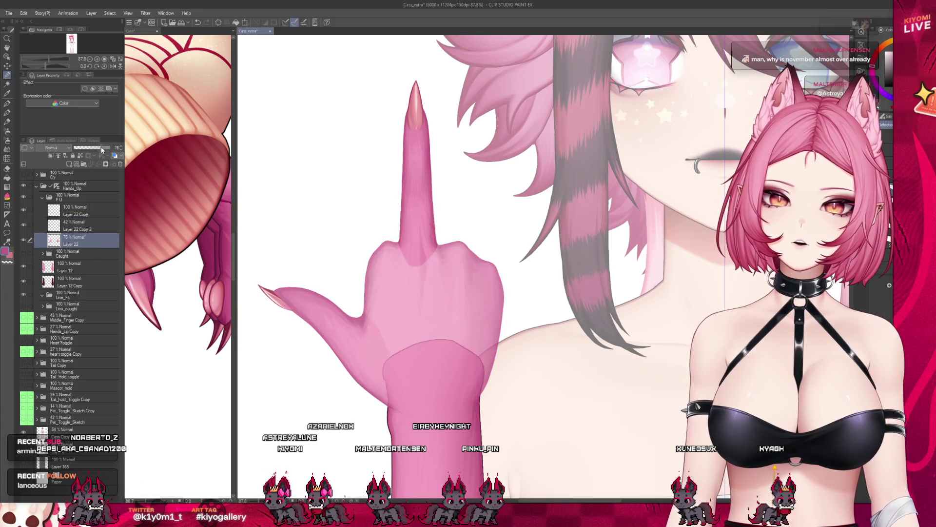
pyautogui.scroll(1, 318, 311)
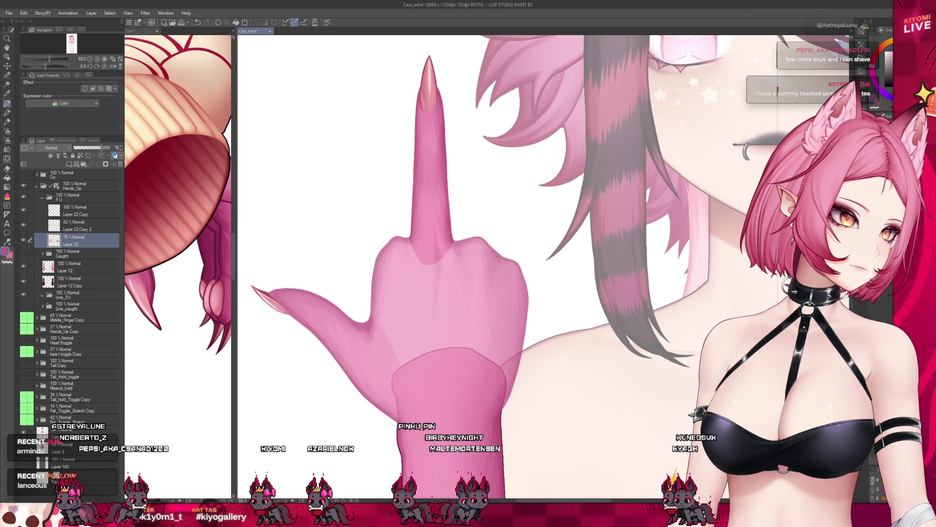
pyautogui.scroll(2, 453, 303)
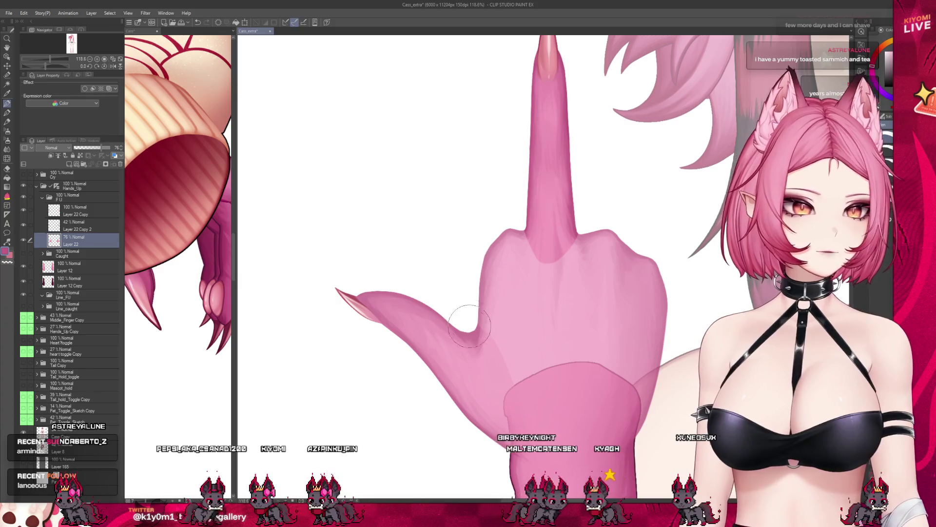
pyautogui.scroll(-3, 317, 320)
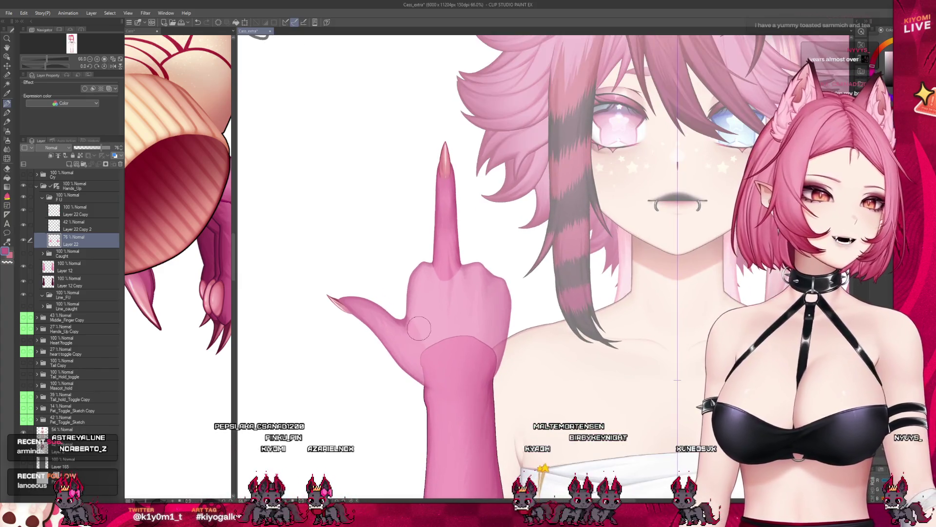
pyautogui.scroll(1, 359, 317)
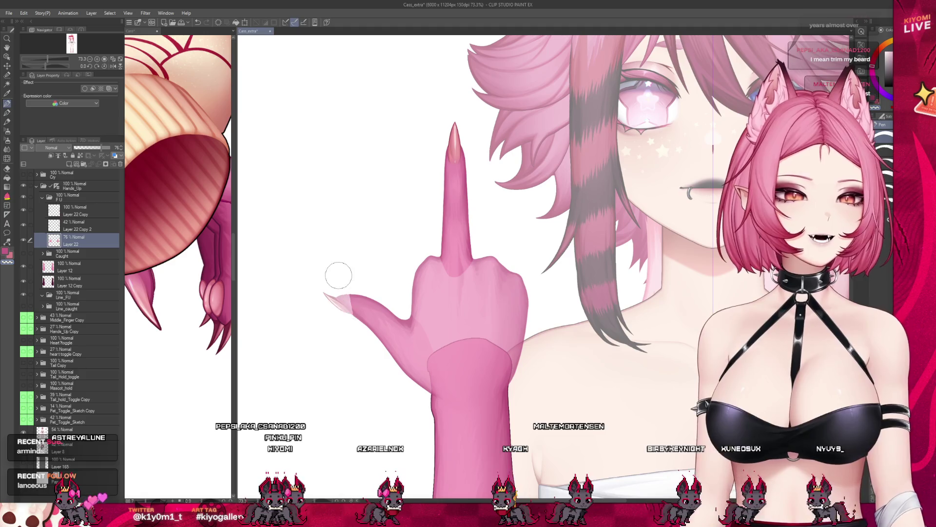
# - Lighten the thumb's upper edge and repaint the hand's left edge
pyautogui.moveTo(338, 276); pyautogui.dragTo(359, 297)
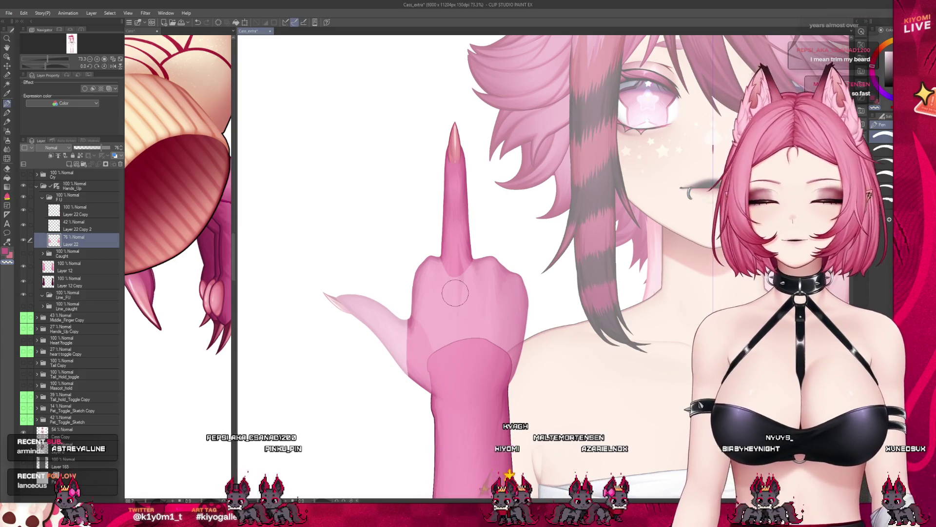
pyautogui.scroll(1, 453, 295)
pyautogui.scroll(1, 448, 335)
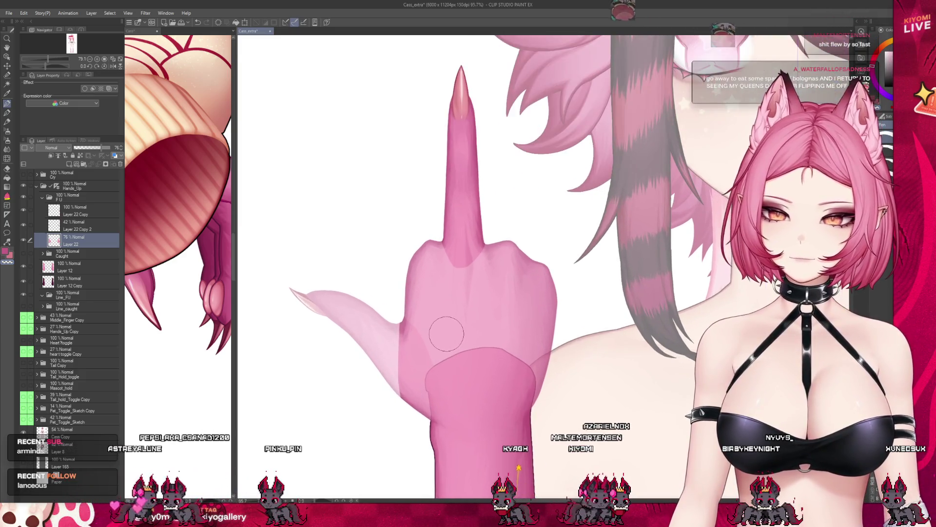
pyautogui.scroll(1, 447, 332)
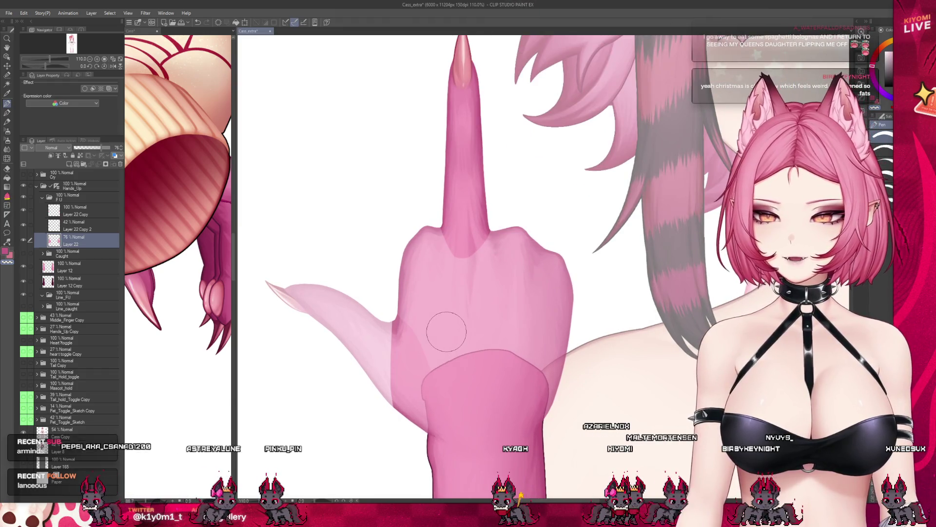
pyautogui.scroll(-1, 441, 329)
pyautogui.scroll(-1, 441, 329)
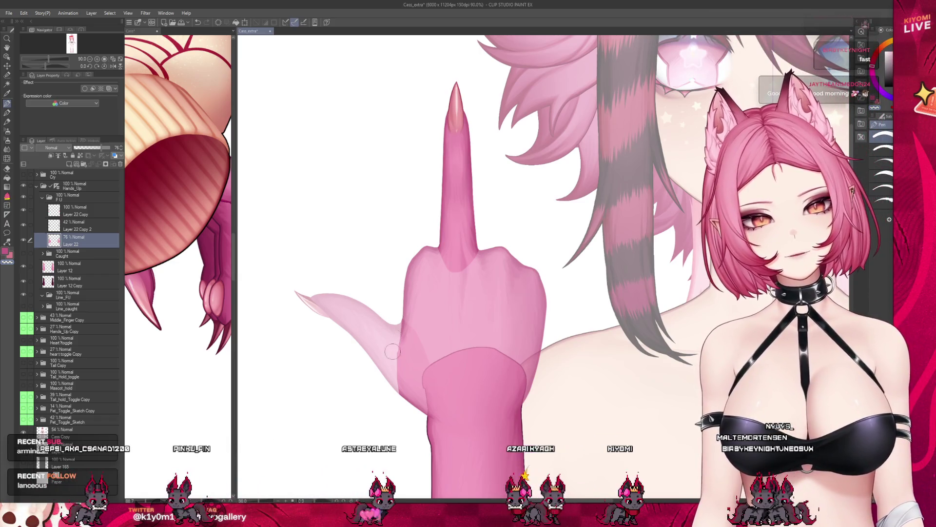
pyautogui.scroll(2, 452, 328)
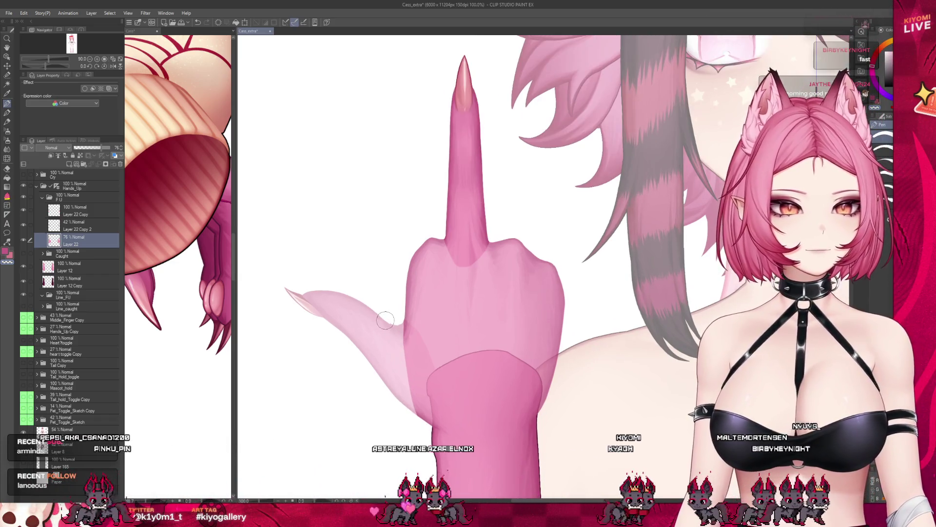
pyautogui.scroll(1, 439, 329)
pyautogui.scroll(1, 419, 330)
pyautogui.scroll(1, 405, 330)
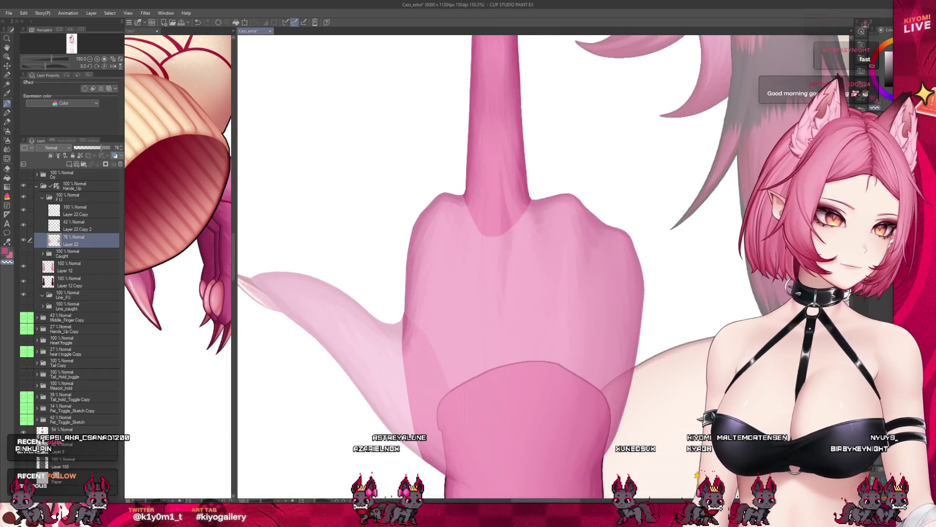
pyautogui.scroll(-1, 428, 325)
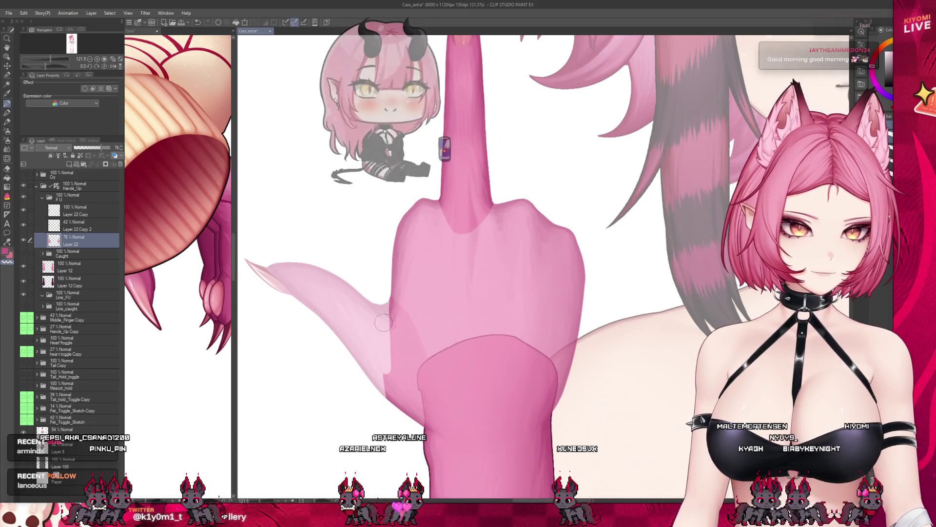
pyautogui.moveTo(383, 294); pyautogui.dragTo(388, 391)
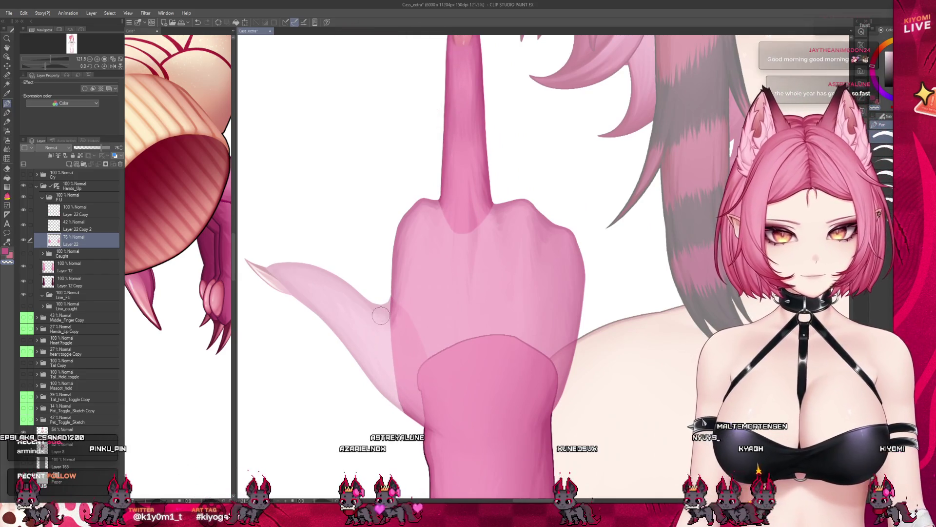
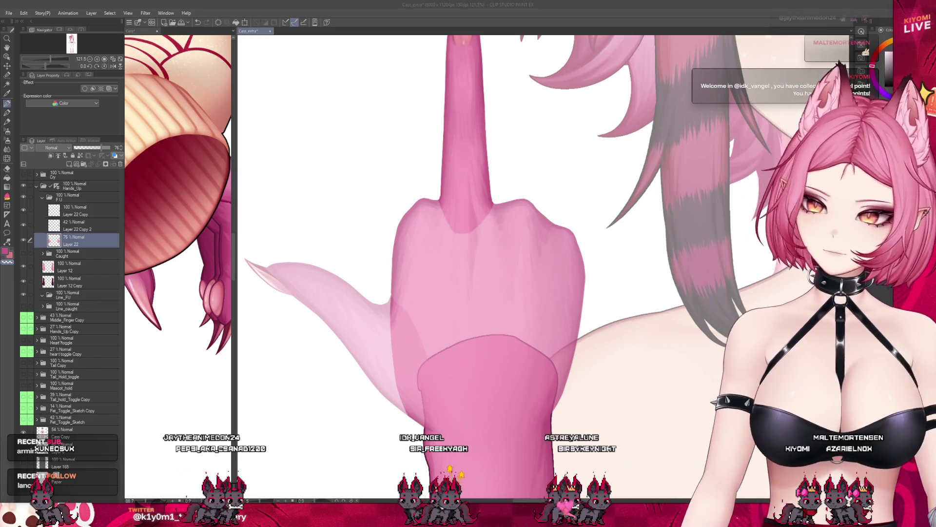
# - Undo the stray pale stroke and hide the pale tail layer, Layer 22 Copy 2
pyautogui.scroll(2, 422, 319)
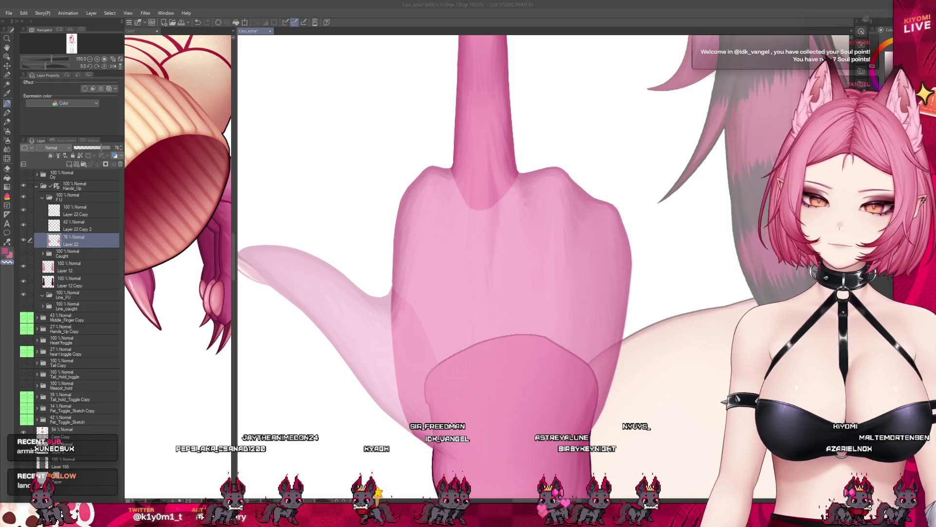
pyautogui.moveTo(392, 266); pyautogui.dragTo(424, 315)
pyautogui.hotkey('ctrl', 'z')
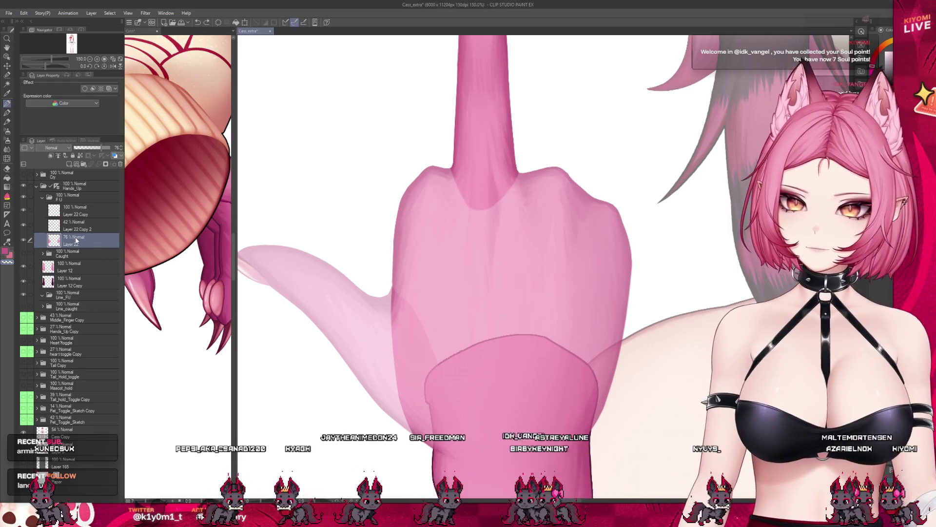
pyautogui.click(71, 231)
pyautogui.click(26, 226)
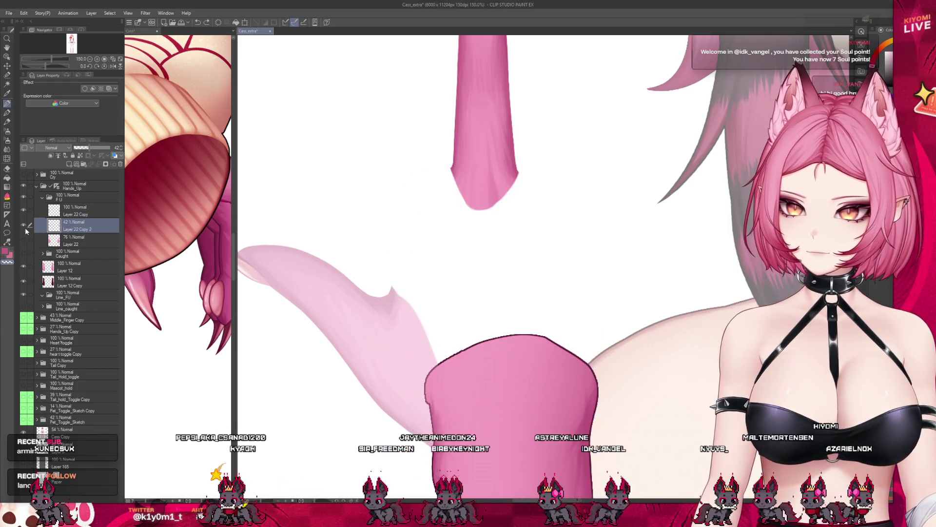
pyautogui.click(26, 226)
# - Raise the hand layer, Layer 22, to 100% opacity
pyautogui.click(44, 239)
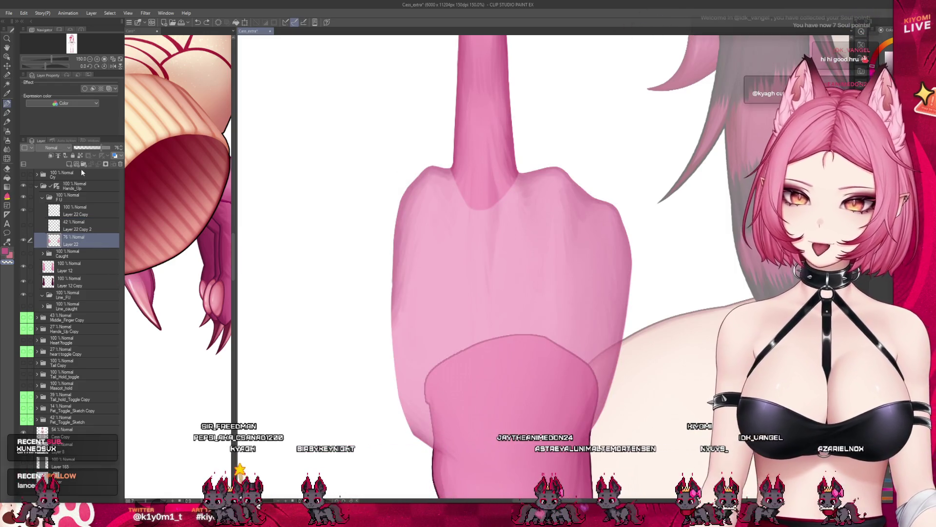
pyautogui.moveTo(128, 148); pyautogui.dragTo(131, 147)
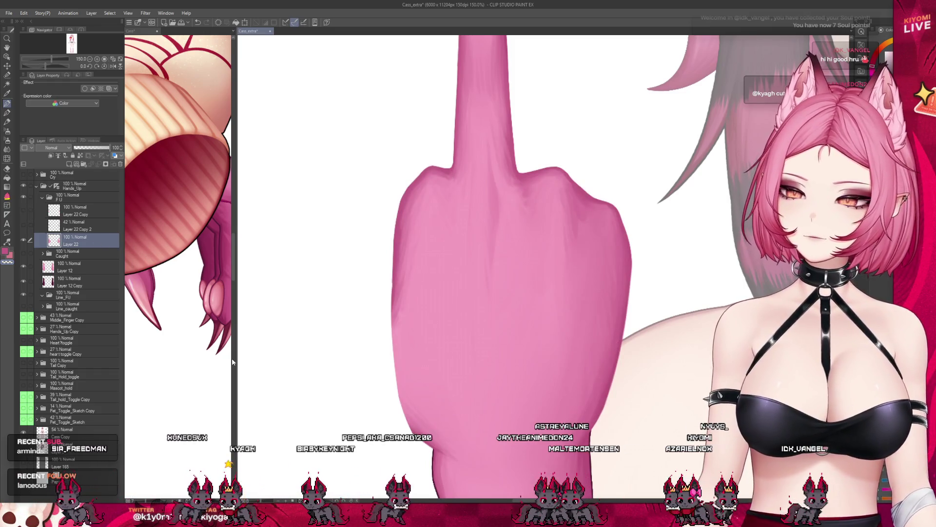
pyautogui.scroll(-3, 282, 350)
pyautogui.scroll(2, 388, 115)
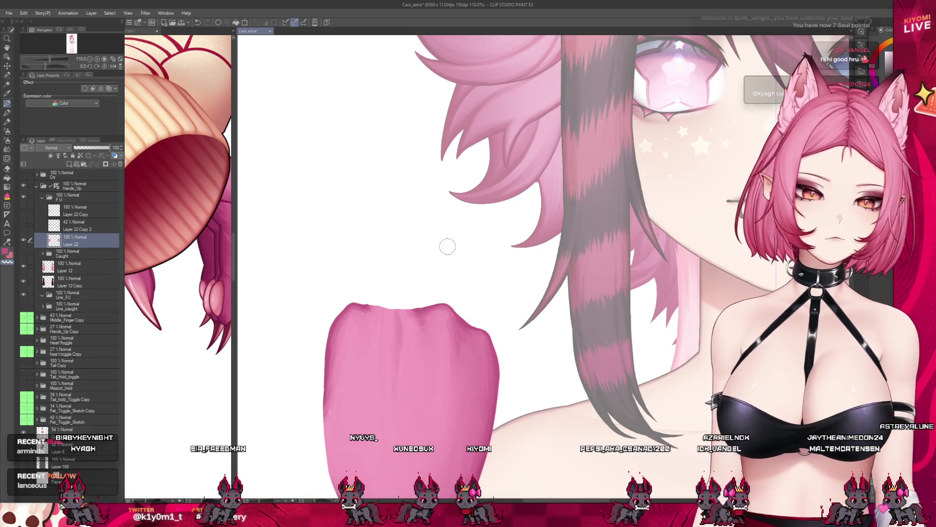
# - Show and activate Layer 22 Copy with the raised finger, then choose the large brush
pyautogui.scroll(2, 408, 278)
pyautogui.scroll(2, 356, 276)
pyautogui.scroll(2, 357, 278)
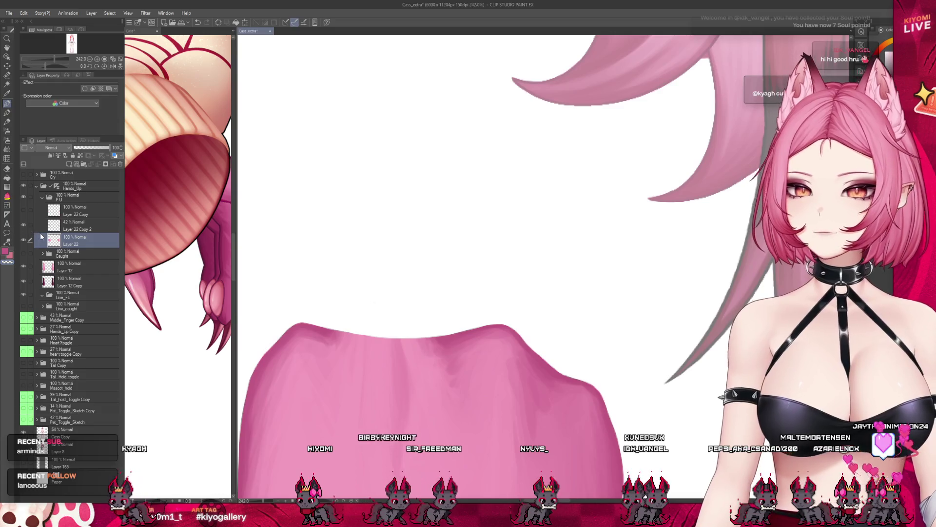
pyautogui.click(23, 211)
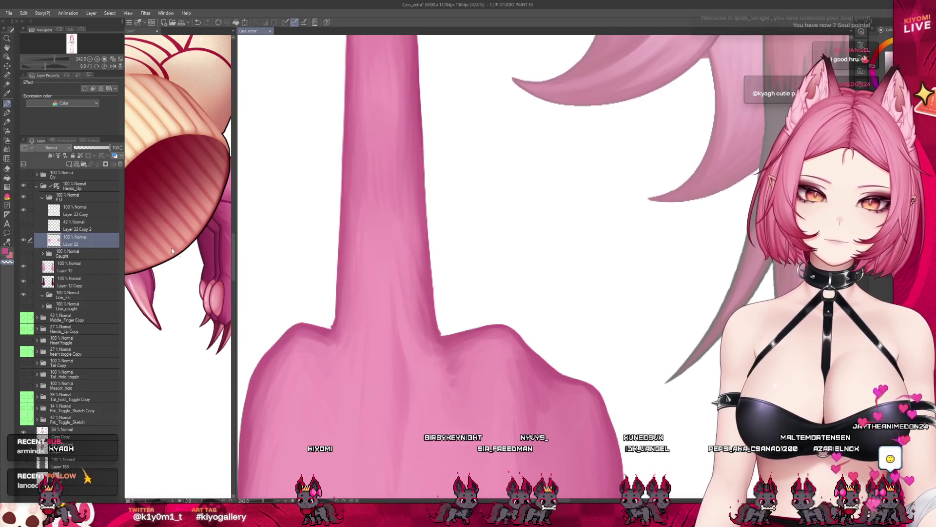
pyautogui.click(111, 213)
pyautogui.click(7, 159)
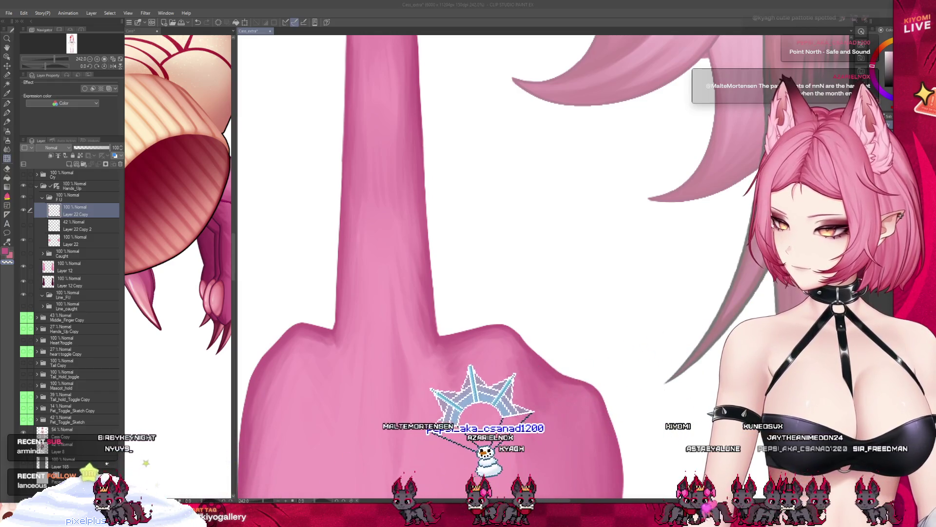
# - Hide Layer 22, airbrush the finger's base soft, then show Layer 22 again
pyautogui.scroll(-1, 421, 226)
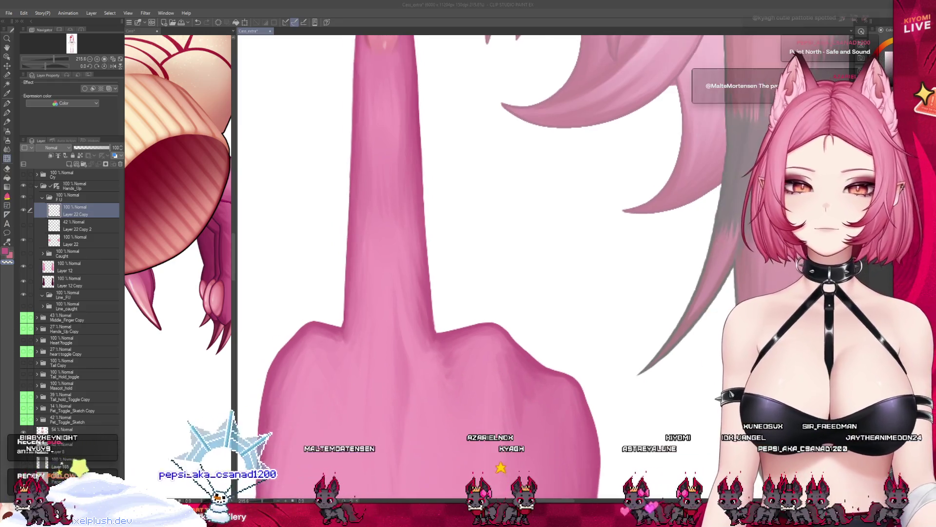
pyautogui.scroll(-2, 422, 227)
pyautogui.hotkey('ctrl', 'z')
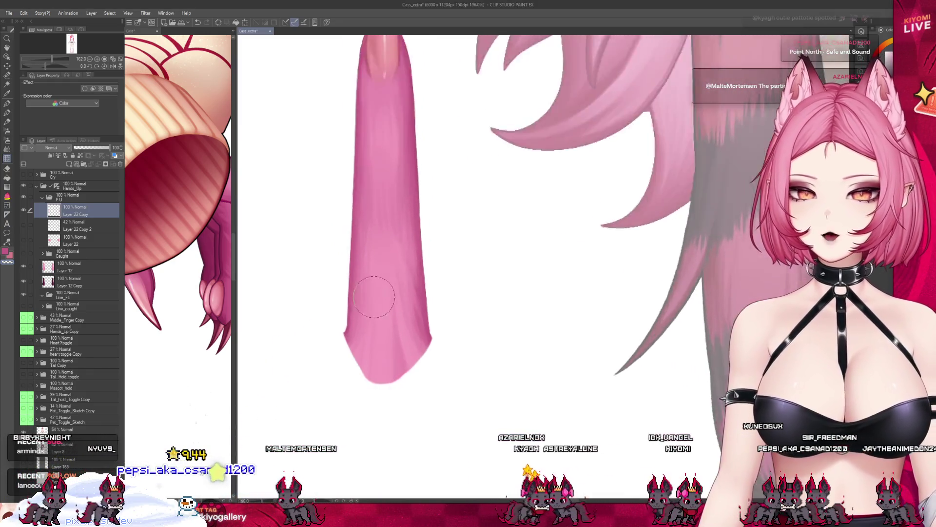
pyautogui.scroll(3, 405, 307)
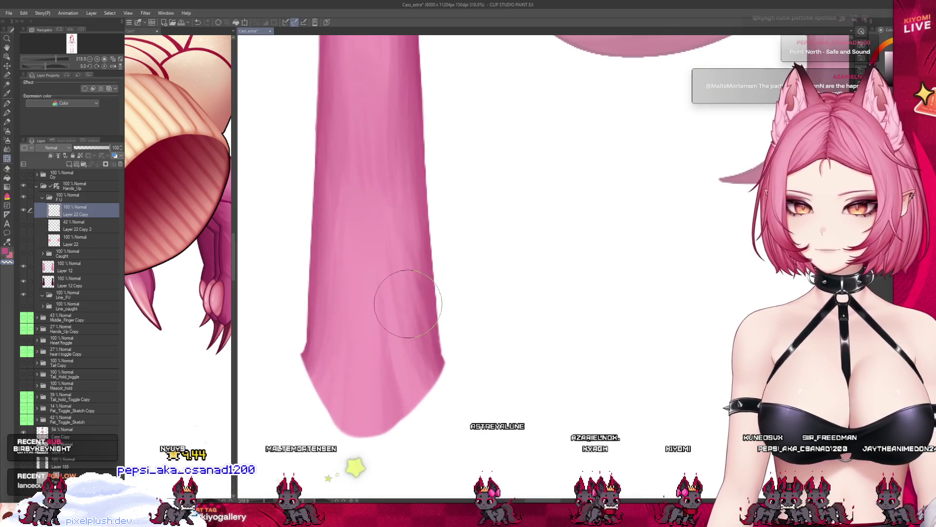
pyautogui.press('b')
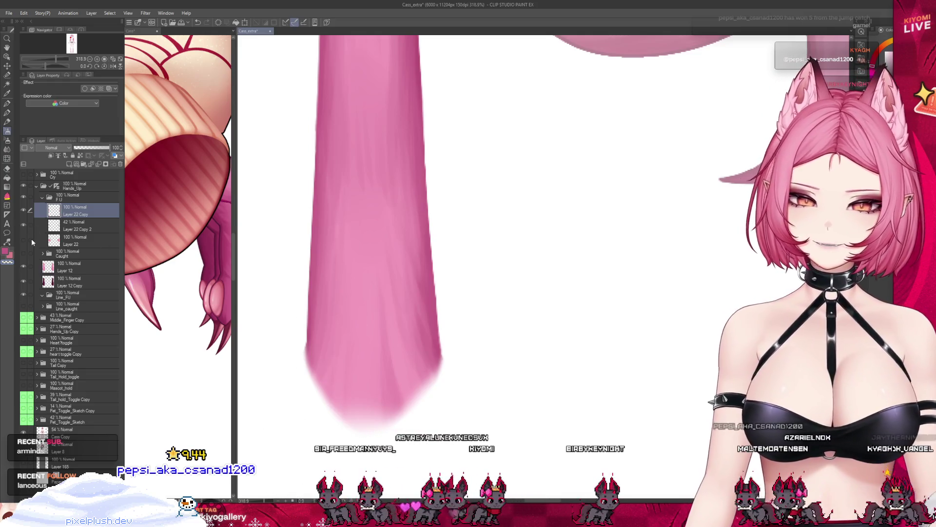
pyautogui.click(23, 239)
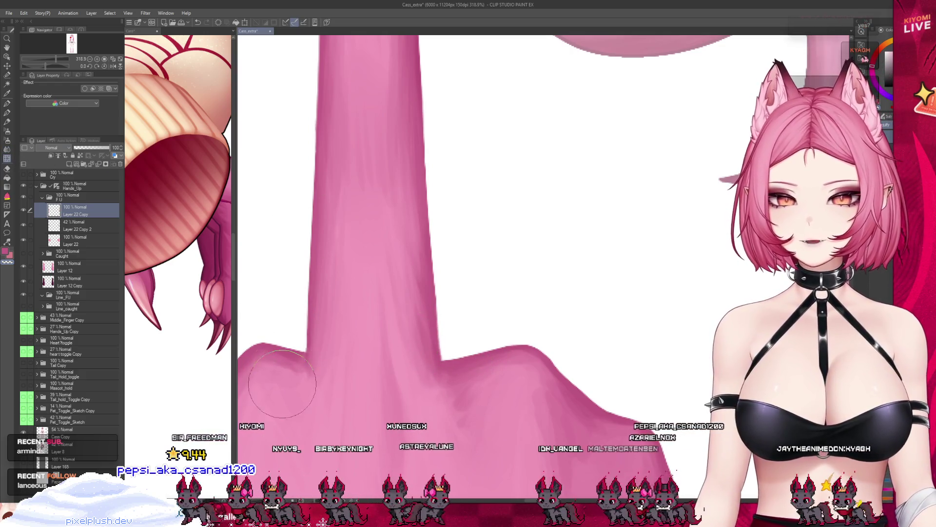
pyautogui.scroll(-5, 292, 326)
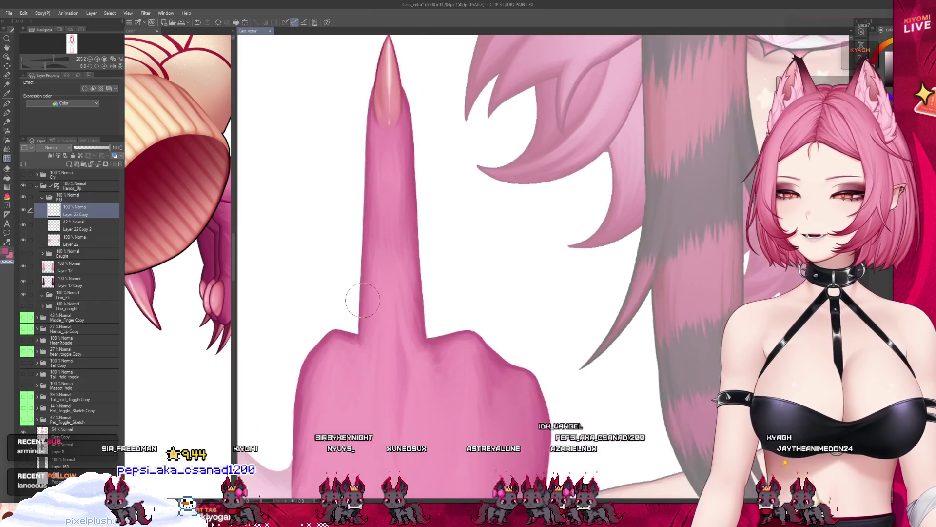
pyautogui.scroll(-3, 359, 300)
pyautogui.scroll(-2, 360, 263)
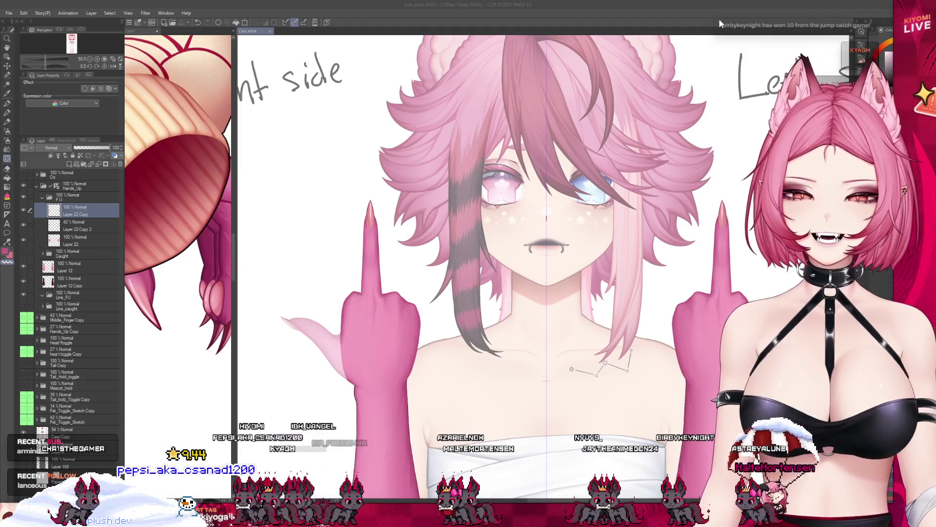
pyautogui.scroll(2, 355, 346)
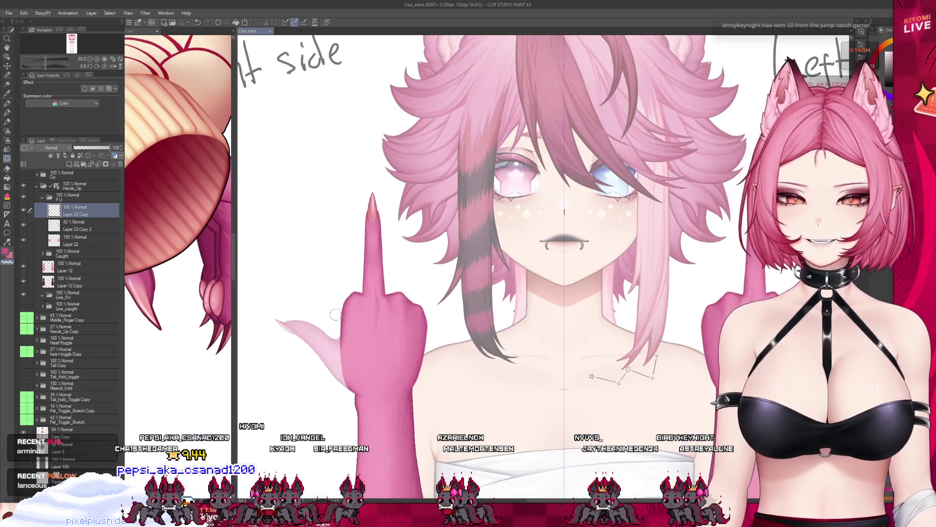
pyautogui.scroll(2, 355, 346)
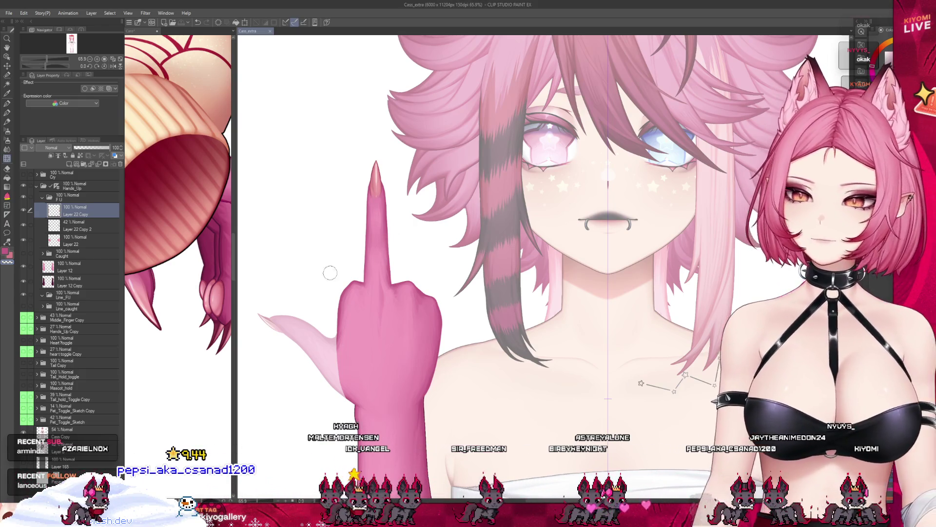
# - Toggle the pink arm and raised-finger layers on and off to compare them
pyautogui.scroll(1, 307, 306)
pyautogui.scroll(2, 307, 306)
pyautogui.scroll(-1, 307, 306)
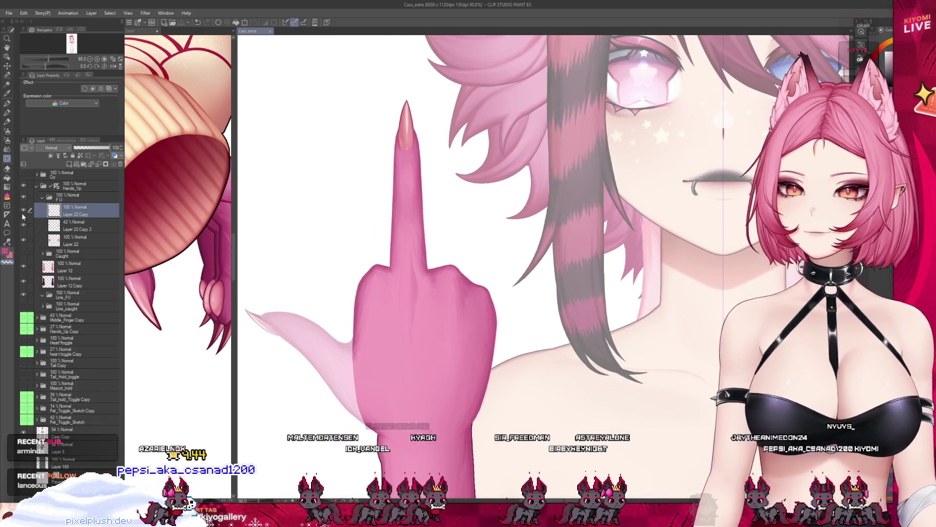
pyautogui.hotkey('ctrl', 'z')
pyautogui.scroll(-2, 285, 243)
pyautogui.scroll(-2, 285, 244)
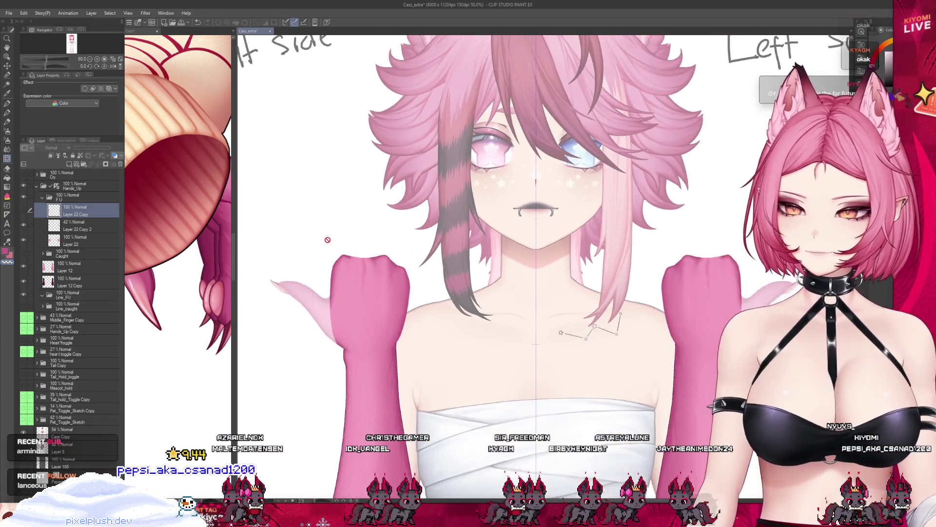
pyautogui.scroll(-1, 284, 243)
pyautogui.click(23, 236)
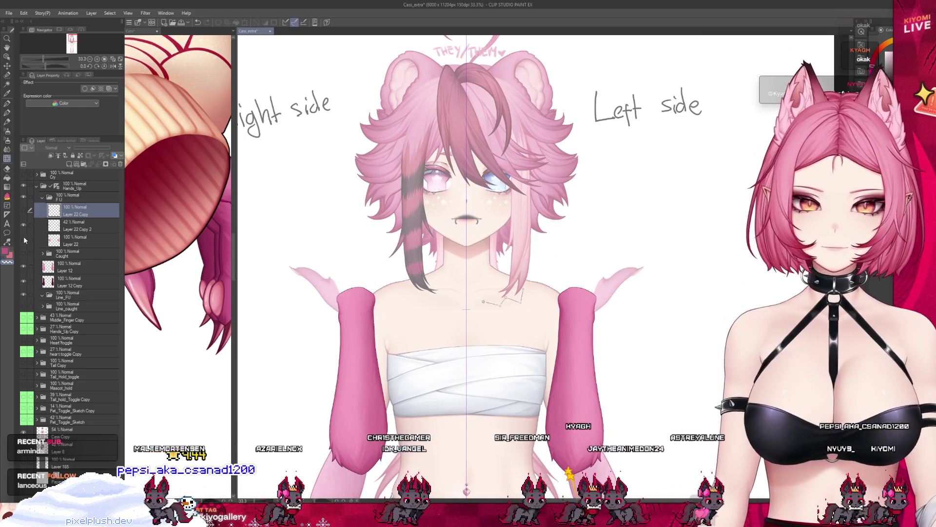
pyautogui.click(24, 237)
pyautogui.click(25, 212)
pyautogui.click(25, 212)
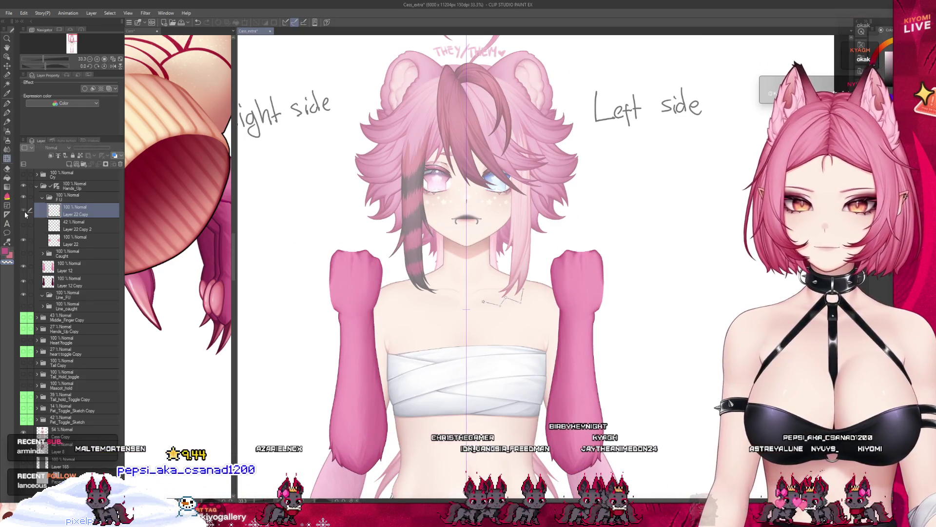
pyautogui.click(24, 212)
pyautogui.click(25, 212)
pyautogui.click(24, 211)
pyautogui.click(24, 212)
pyautogui.click(25, 212)
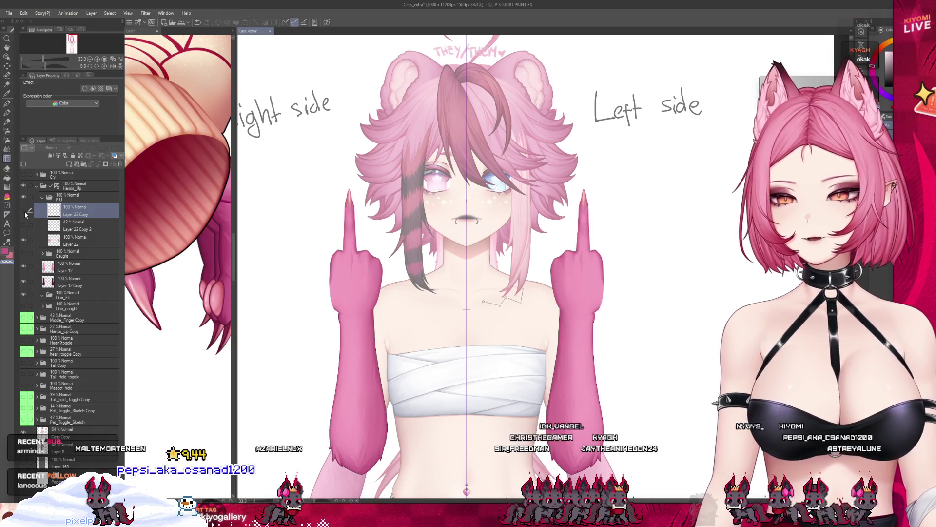
pyautogui.click(25, 211)
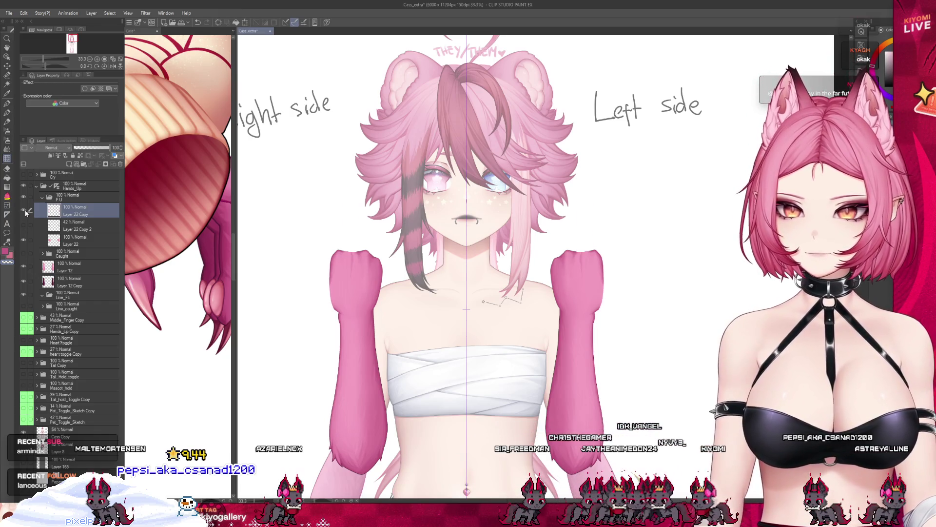
# - Reposition the raised fingers slightly lower on both hands and move Layer 22 Copy to the top of F U
pyautogui.moveTo(79, 251); pyautogui.dragTo(76, 244)
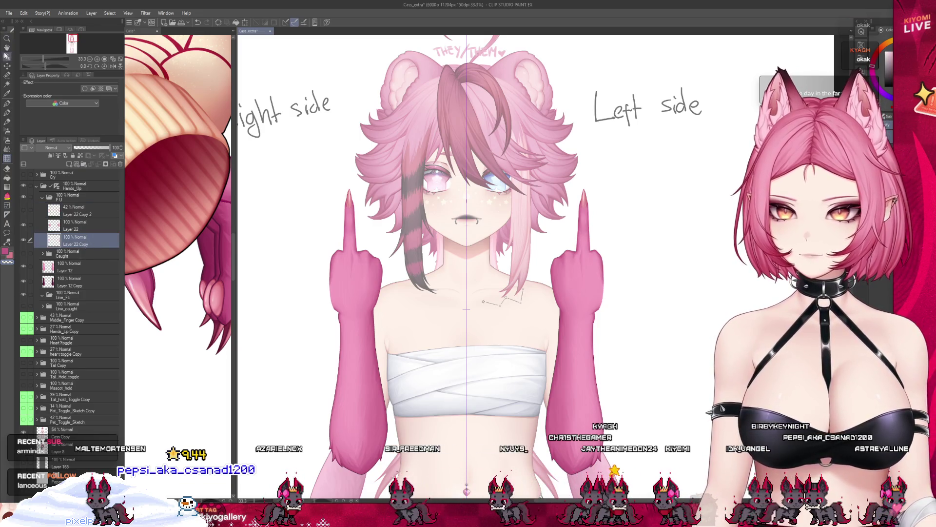
pyautogui.moveTo(368, 232); pyautogui.dragTo(369, 261)
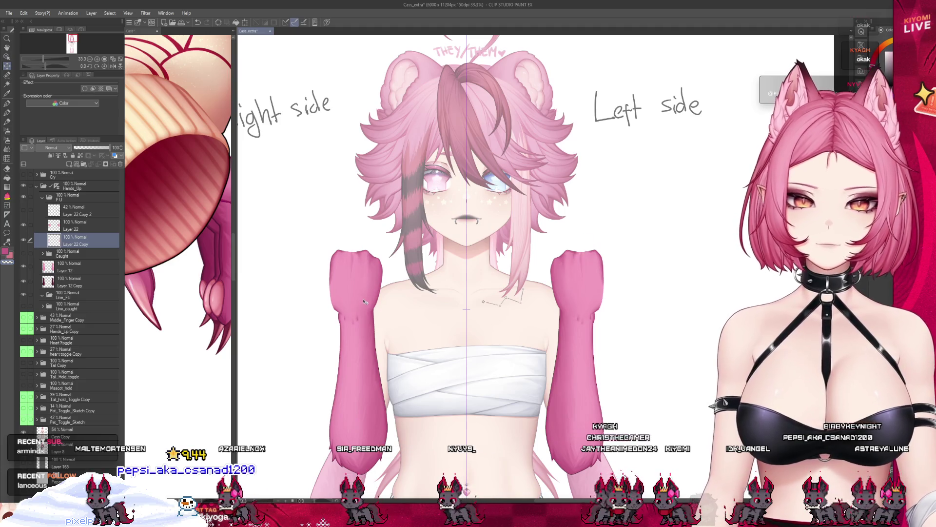
pyautogui.moveTo(363, 269); pyautogui.dragTo(363, 233)
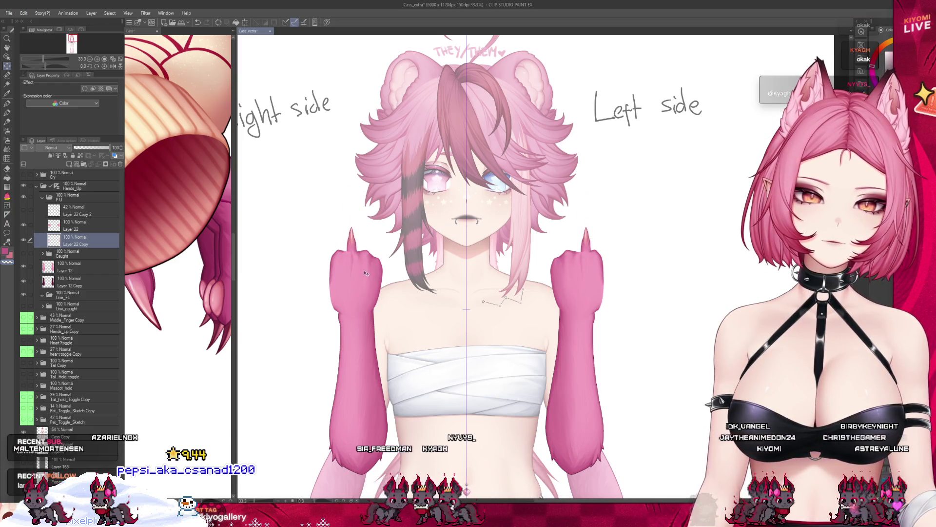
pyautogui.moveTo(363, 237); pyautogui.dragTo(364, 277)
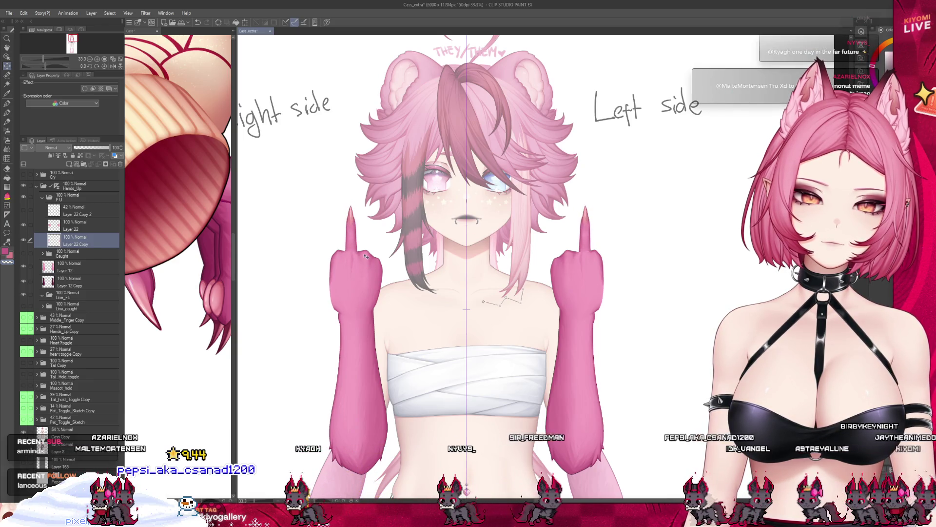
pyautogui.moveTo(365, 255); pyautogui.dragTo(364, 263)
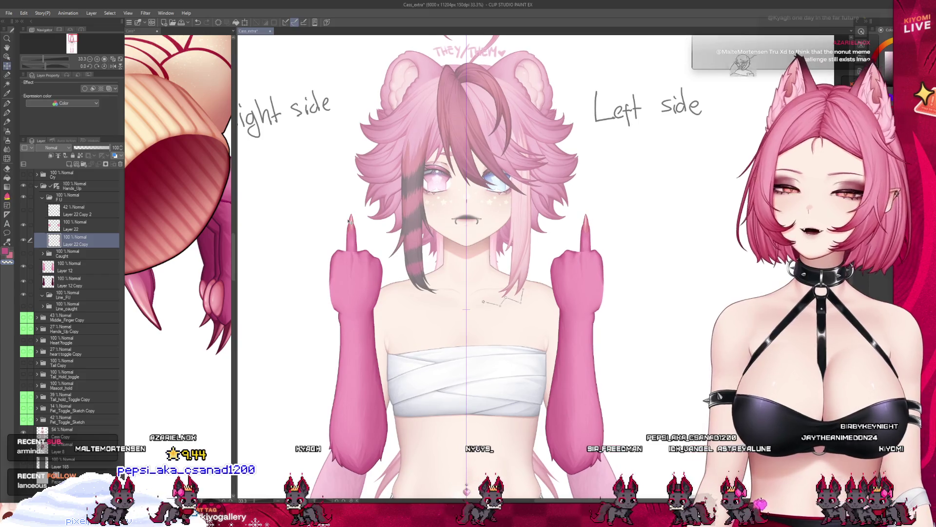
pyautogui.scroll(1, 349, 219)
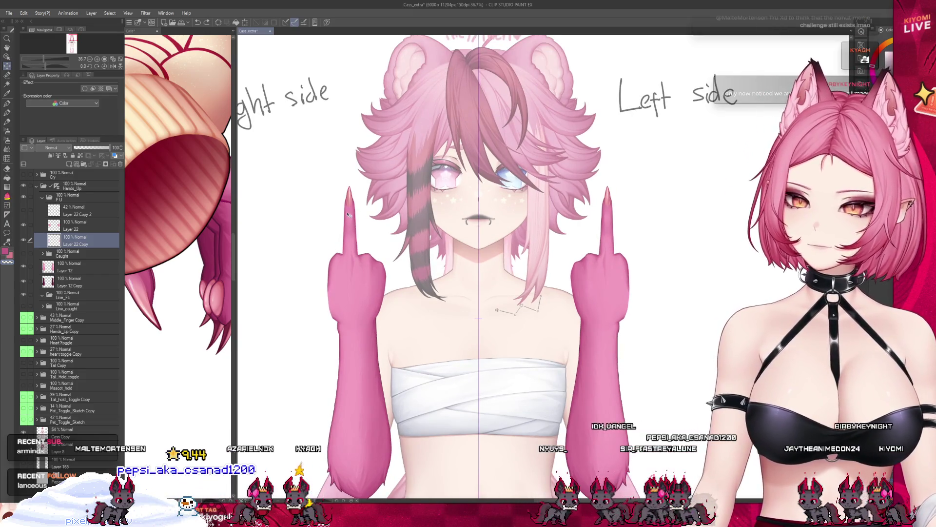
pyautogui.hotkey('ctrl', ']')
pyautogui.hotkey('ctrl', ']')
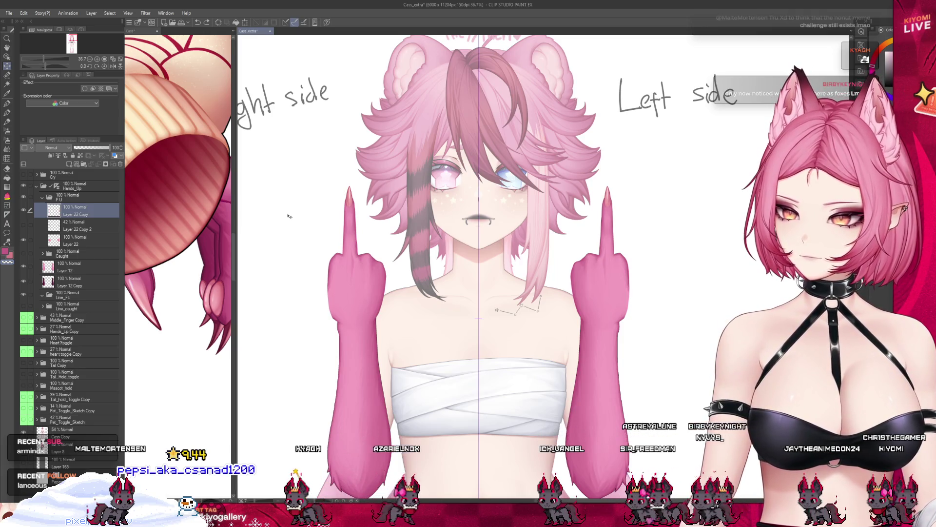
# - Show Layer 22 Copy 2 and raise its opacity from 42 to 100
pyautogui.click(22, 225)
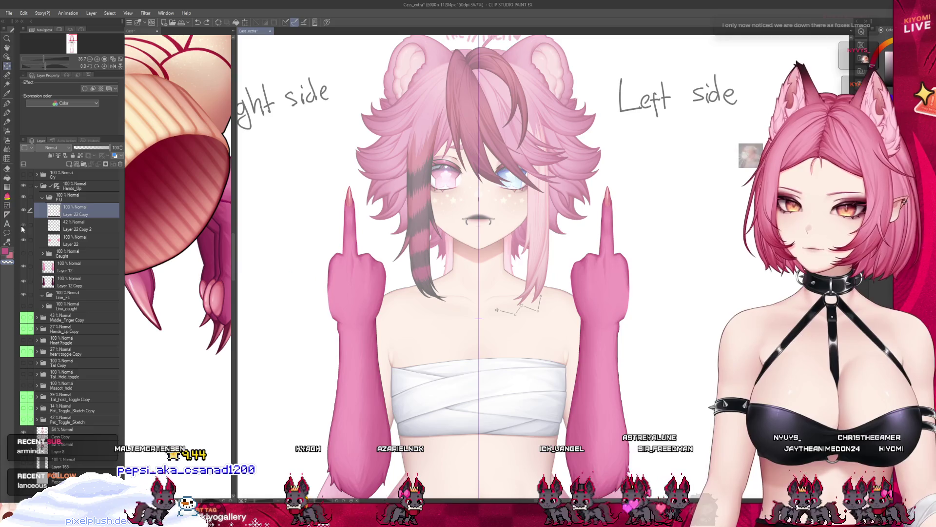
pyautogui.click(70, 231)
pyautogui.moveTo(93, 148); pyautogui.dragTo(113, 148)
pyautogui.scroll(-3, 322, 200)
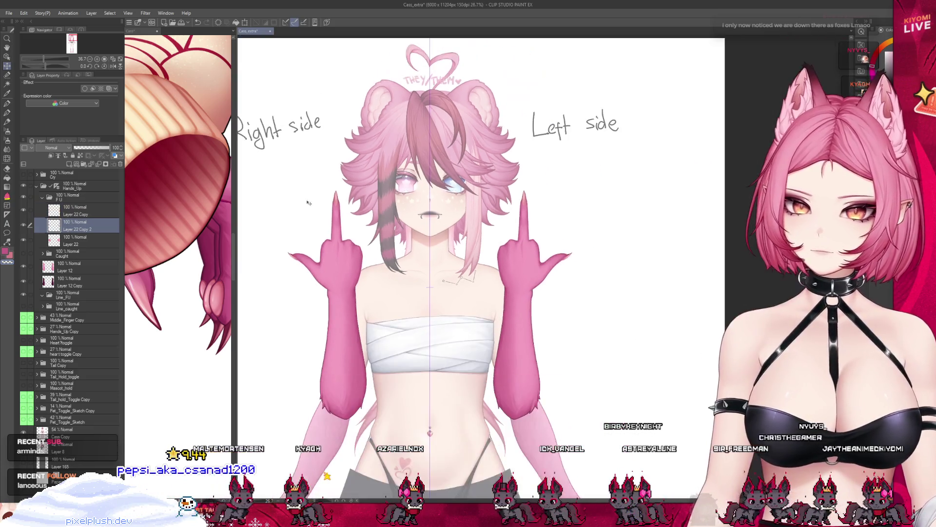
# - Save the Cass_extra character sheet with Ctrl+S
pyautogui.scroll(-3, 321, 200)
pyautogui.scroll(1, 331, 207)
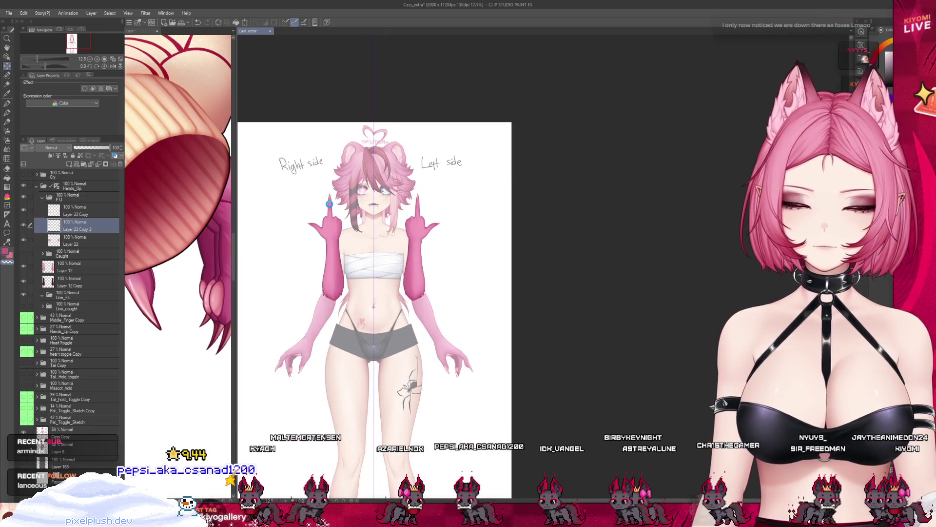
pyautogui.hotkey('ctrl', 's')
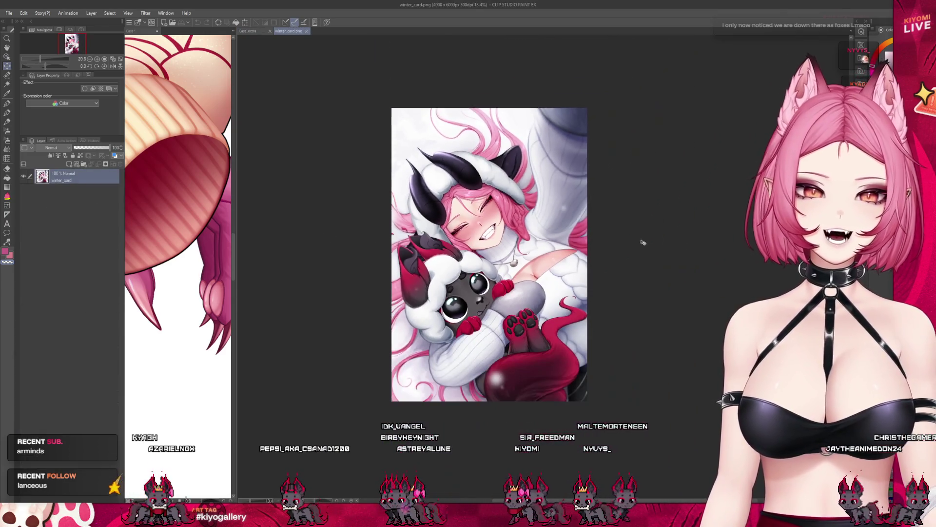
# - Zoom and rotate around the winter_card.png illustration, then close its document
pyautogui.scroll(2, 507, 310)
pyautogui.scroll(2, 478, 293)
pyautogui.scroll(2, 449, 276)
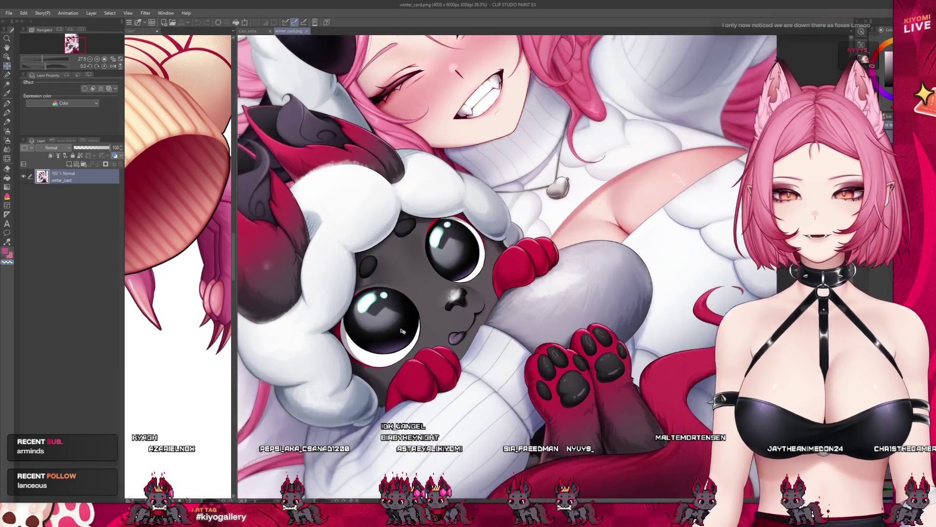
pyautogui.scroll(2, 419, 261)
pyautogui.scroll(-5, 417, 259)
pyautogui.scroll(4, 400, 275)
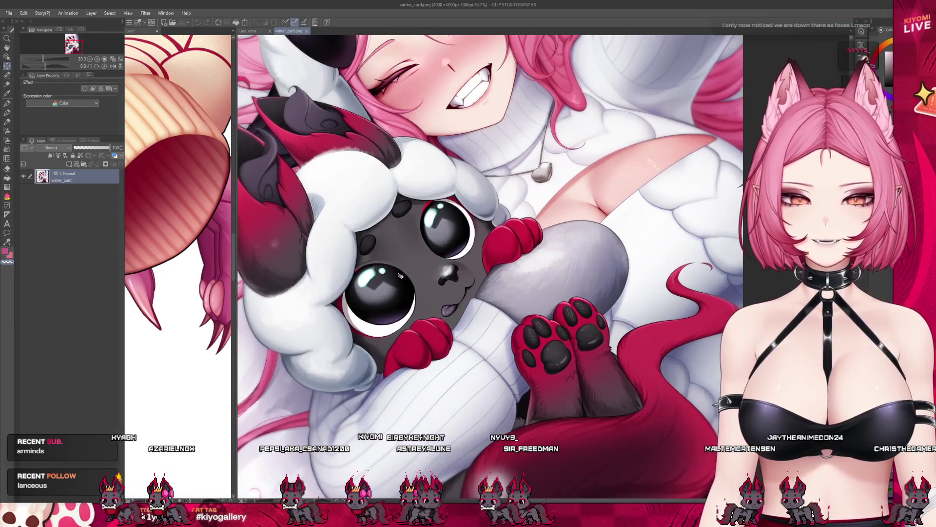
pyautogui.moveTo(353, 467); pyautogui.dragTo(526, 298)
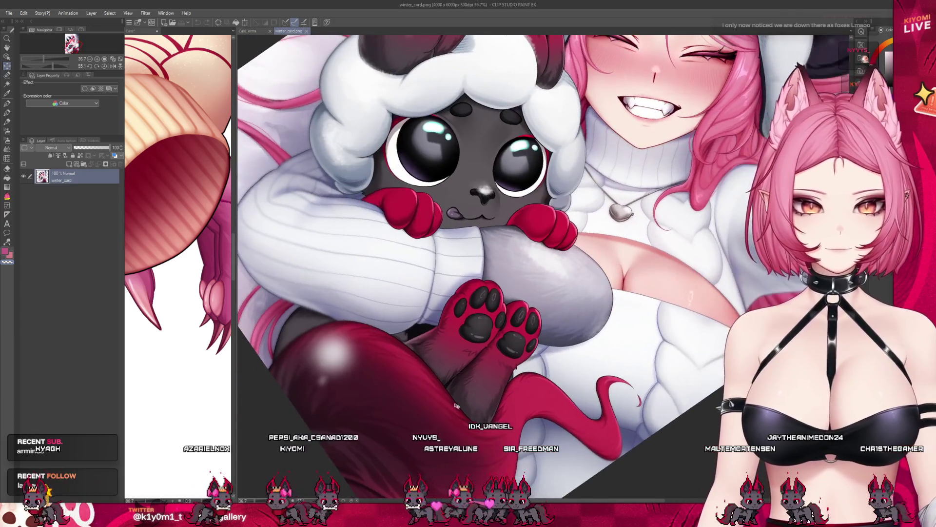
pyautogui.scroll(2, 508, 302)
pyautogui.scroll(2, 468, 312)
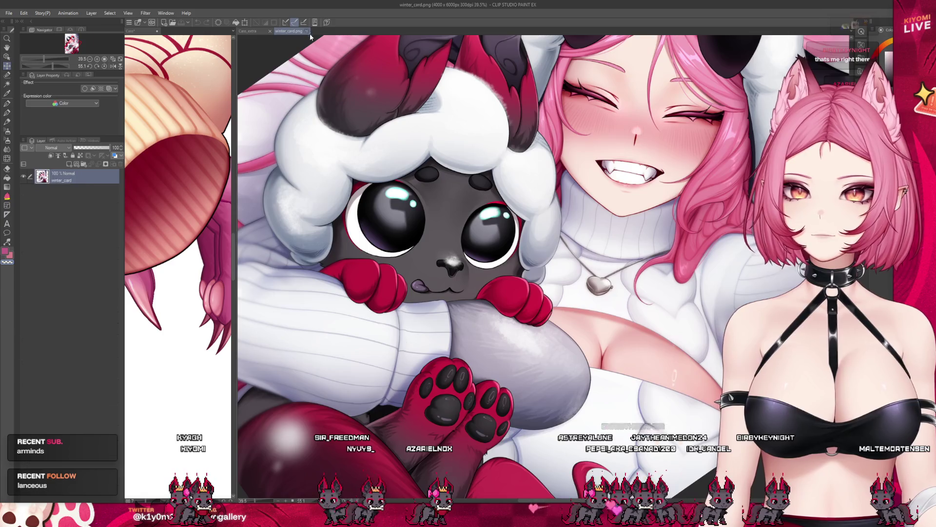
pyautogui.click(307, 31)
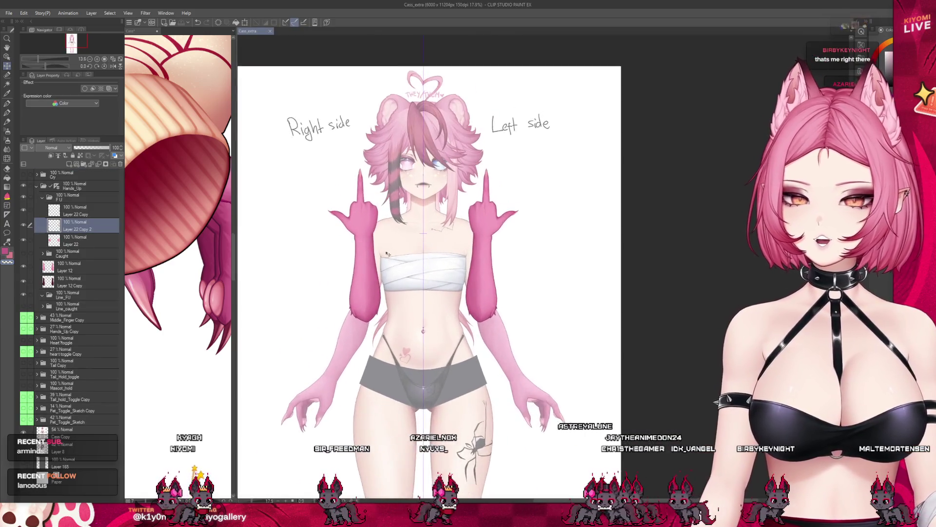
# - Show the Caught folder, collapse F U, and swap to the F U middle-finger pose
pyautogui.scroll(4, 387, 254)
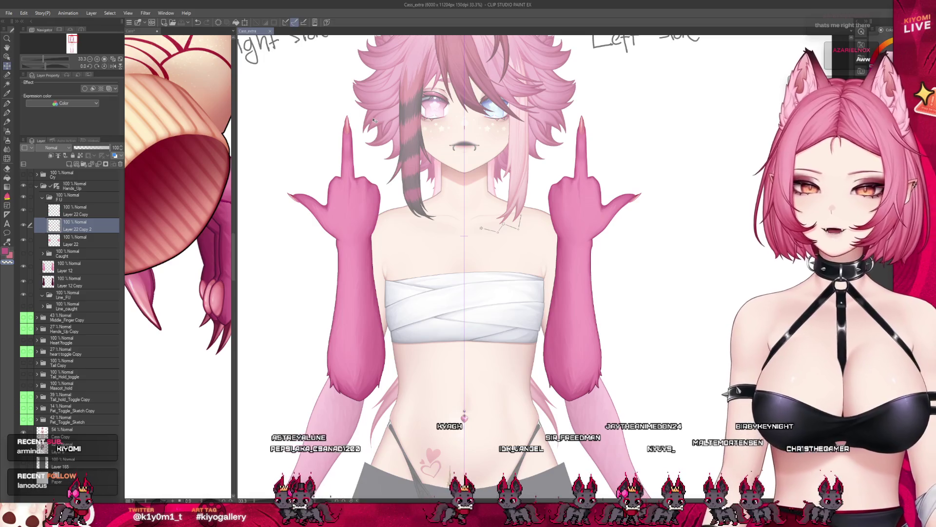
pyautogui.click(58, 253)
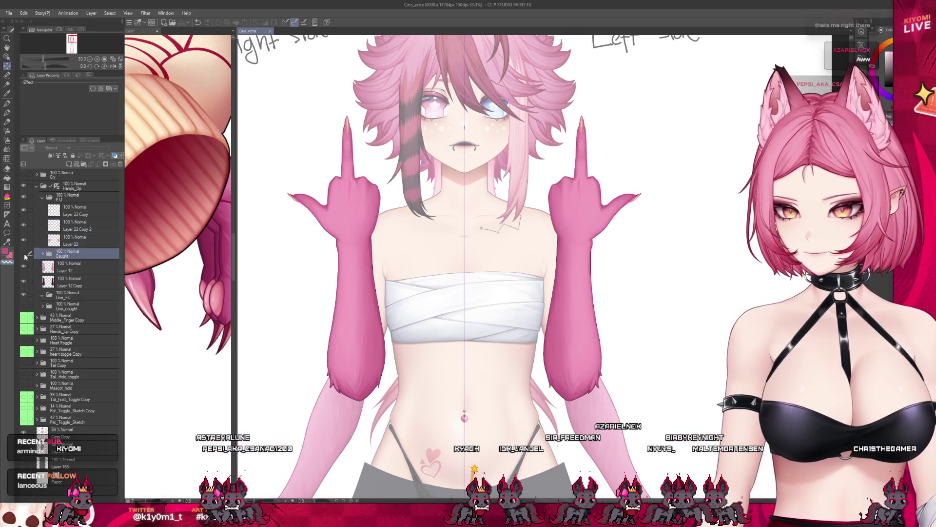
pyautogui.click(23, 254)
pyautogui.click(43, 198)
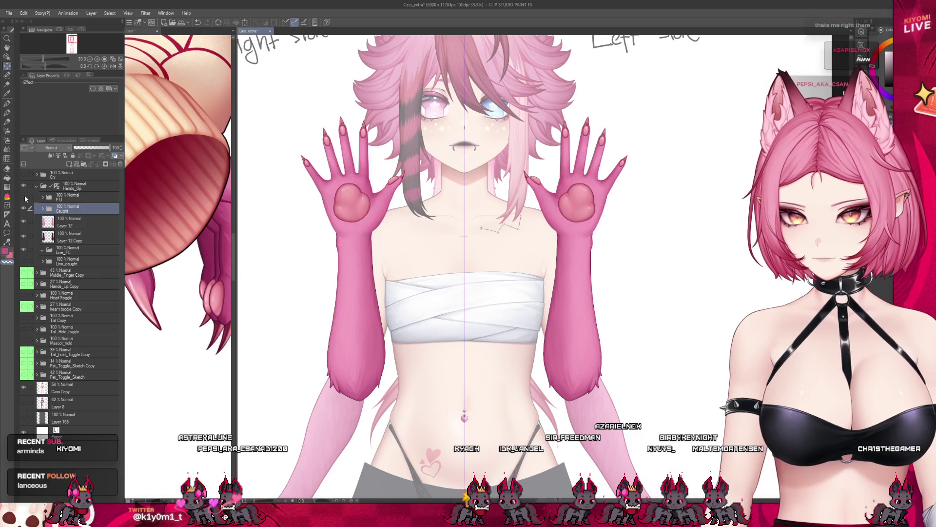
pyautogui.hotkey('ctrl', '-')
pyautogui.click(23, 209)
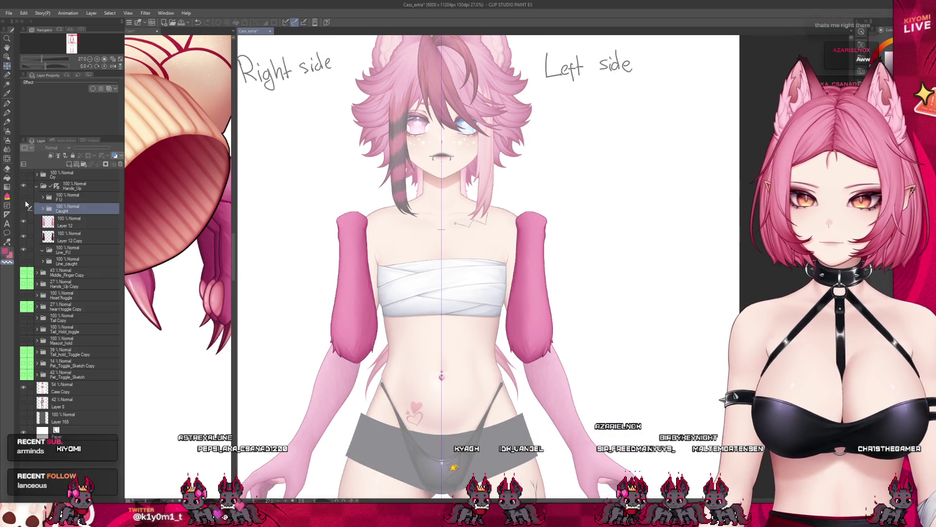
pyautogui.click(23, 196)
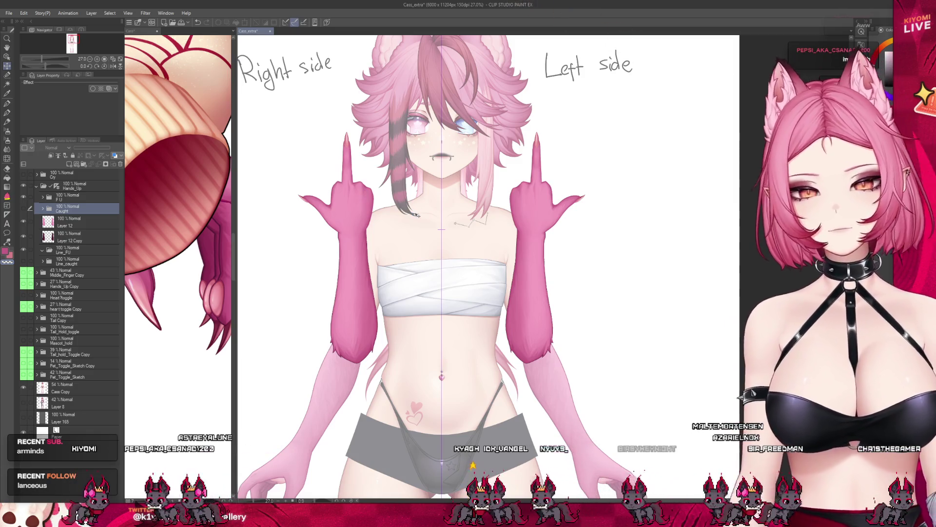
# - Switch back to the Caught open hands, re-show F U, expand it and select Layer 22 Copy
pyautogui.scroll(-2, 376, 249)
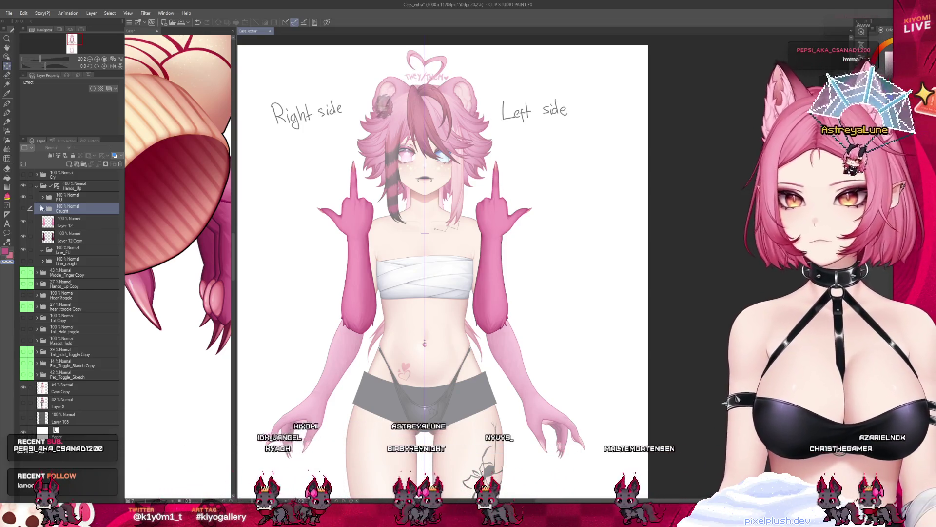
pyautogui.click(24, 210)
pyautogui.click(24, 197)
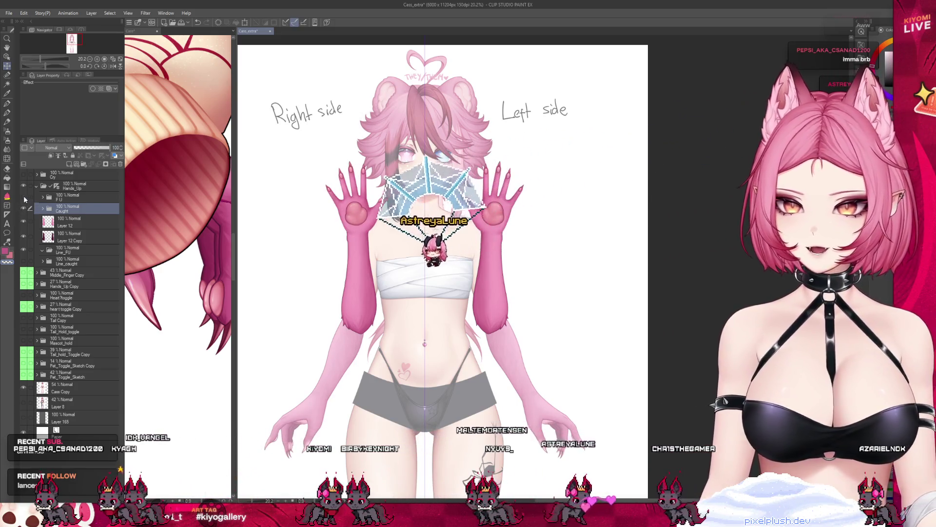
pyautogui.click(24, 196)
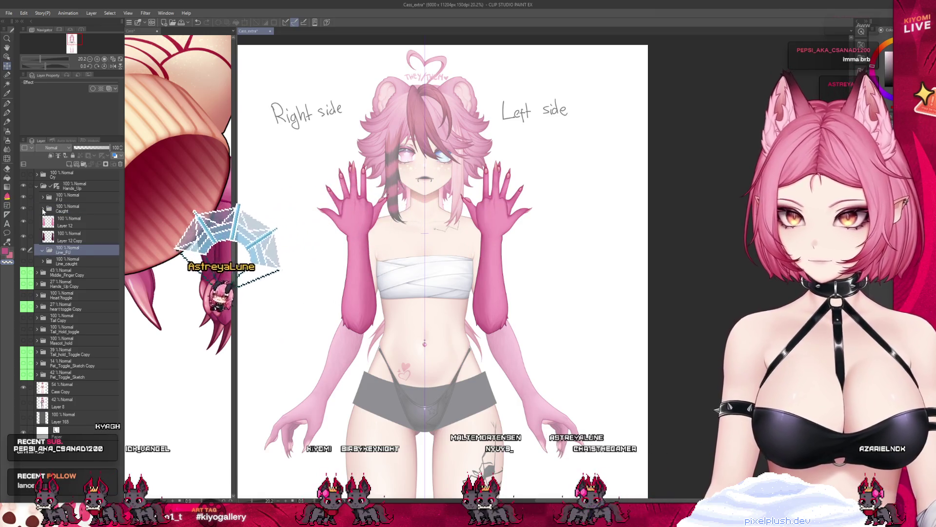
pyautogui.click(43, 209)
pyautogui.click(43, 208)
pyautogui.click(43, 197)
pyautogui.click(42, 212)
pyautogui.hotkey('ctrl', '+')
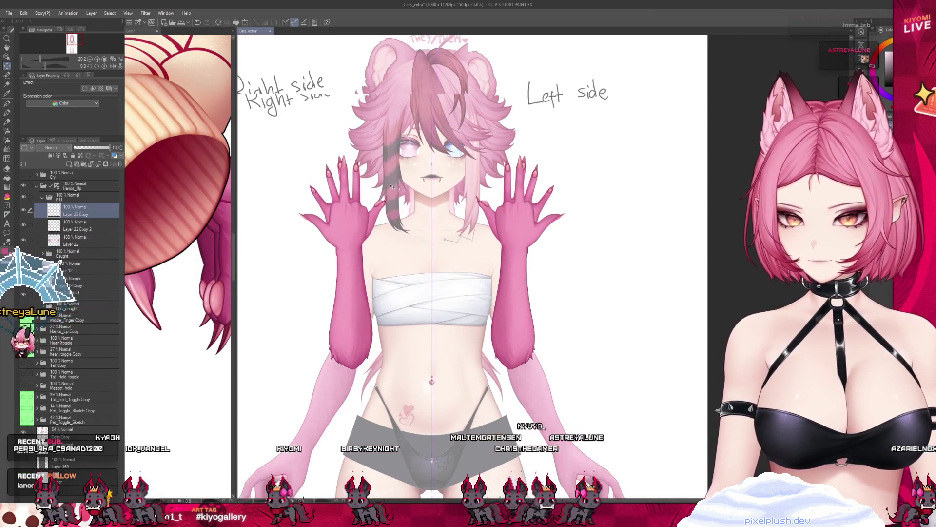
# - Select Layer 22 and its copies, expand Line_FU, and load the hand selection from Layer 22 Copy 5
pyautogui.scroll(2, 313, 204)
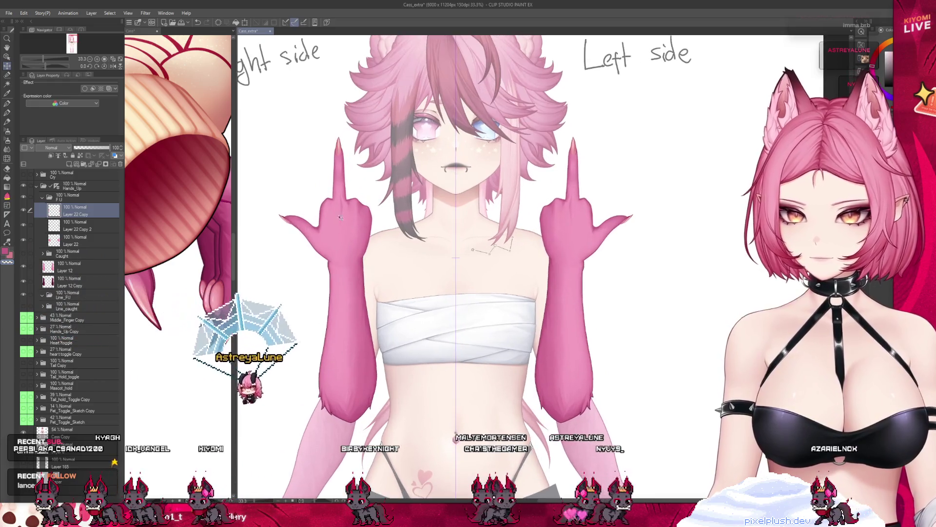
pyautogui.scroll(1, 312, 204)
pyautogui.click(48, 243)
pyautogui.moveTo(28, 225); pyautogui.dragTo(28, 213)
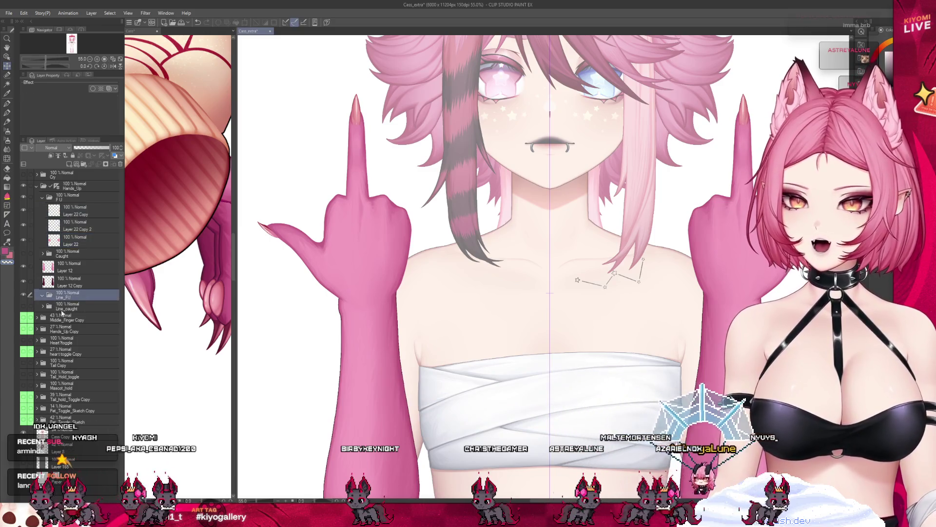
pyautogui.click(43, 295)
pyautogui.click(116, 307)
pyautogui.click(88, 338)
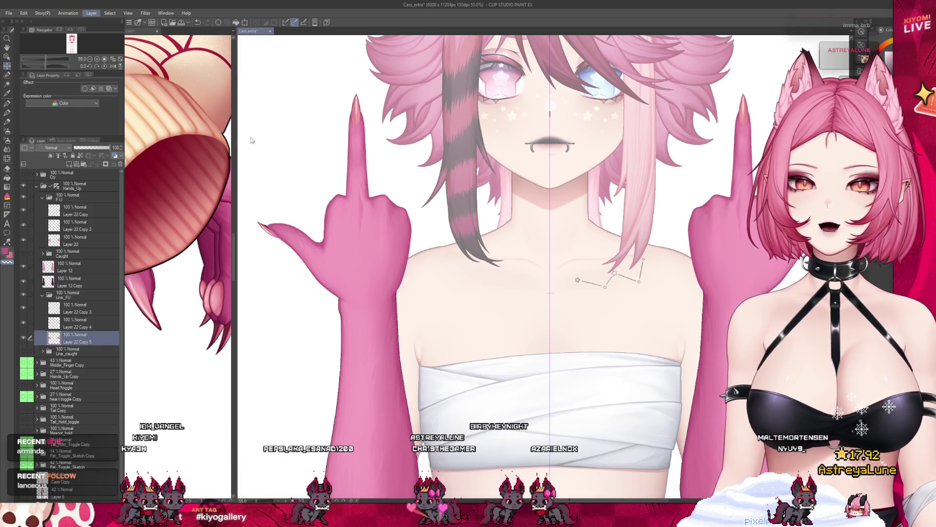
pyautogui.keyDown('ctrl'); pyautogui.click(54, 338); pyautogui.keyUp('ctrl')
# - Toggle Layer 12 to check the forearm underneath, then clear the selection
pyautogui.scroll(2, 415, 223)
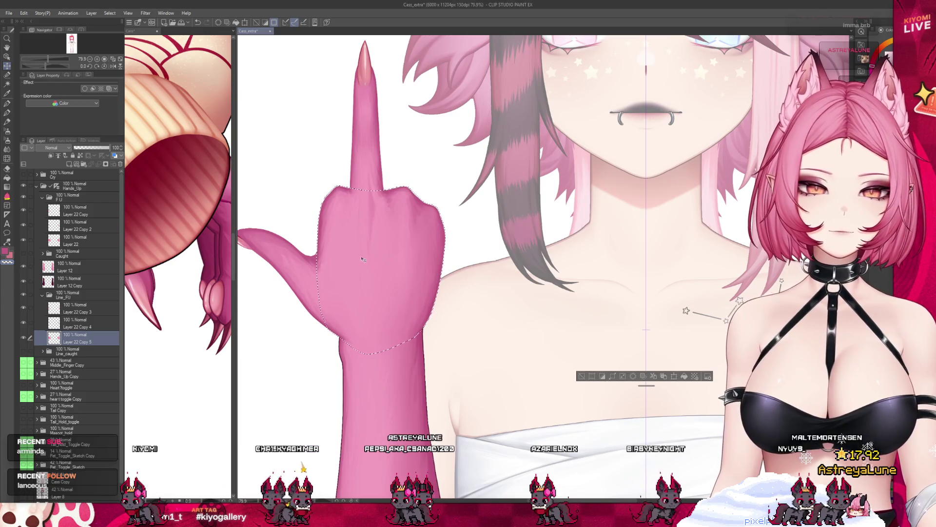
pyautogui.scroll(2, 417, 341)
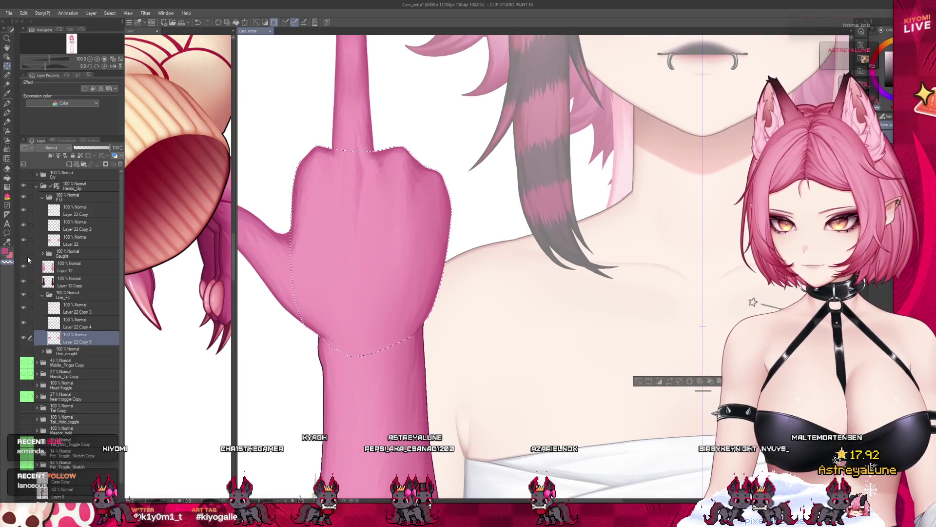
pyautogui.click(23, 267)
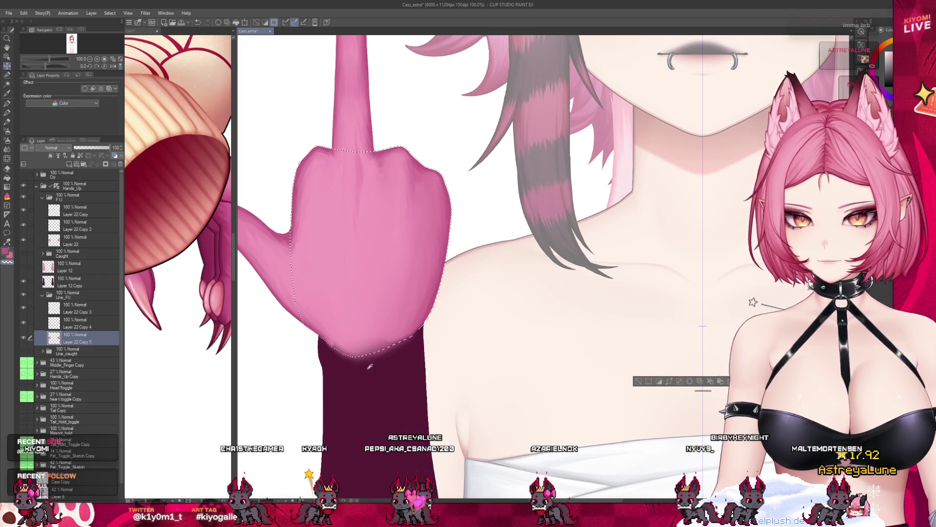
pyautogui.click(23, 267)
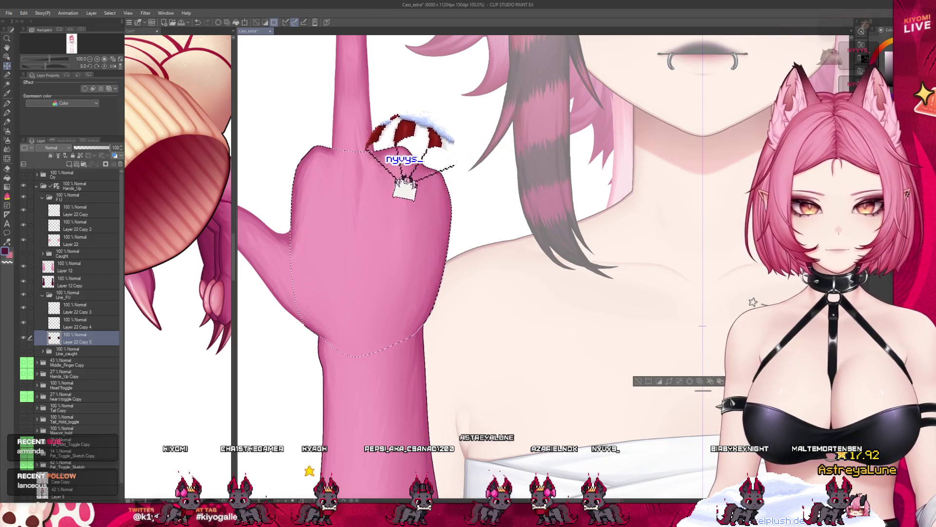
pyautogui.hotkey('ctrl', 'd')
pyautogui.scroll(-2, 371, 283)
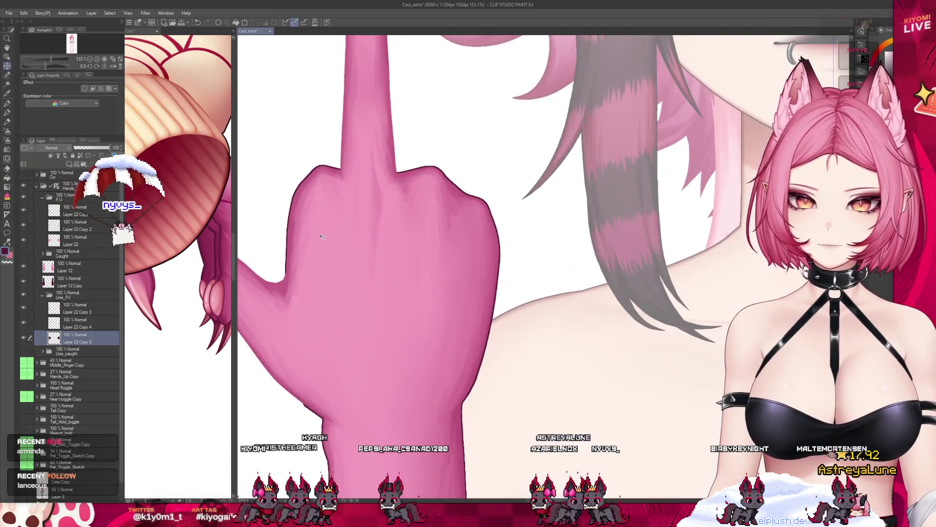
# - Load the hand selection from Layer 22 Copy 4, clear it, and move up to Layer 22 Copy 3
pyautogui.hotkey('alt', ']')
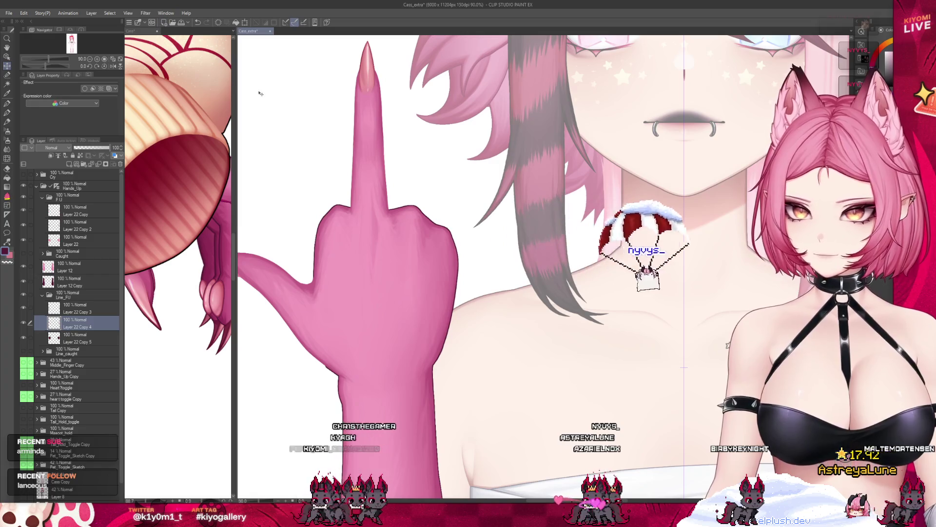
pyautogui.moveTo(236, 88); pyautogui.dragTo(171, 102)
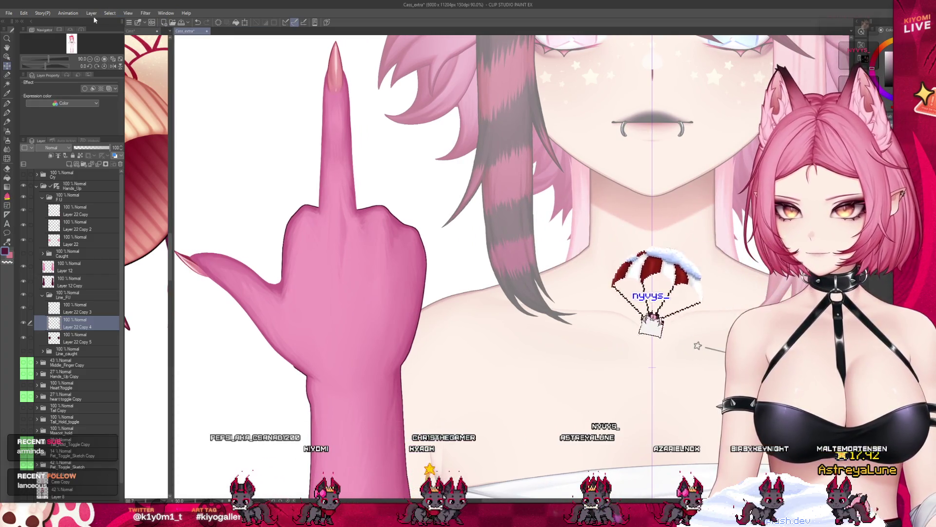
pyautogui.keyDown('ctrl'); pyautogui.click(54, 323); pyautogui.keyUp('ctrl')
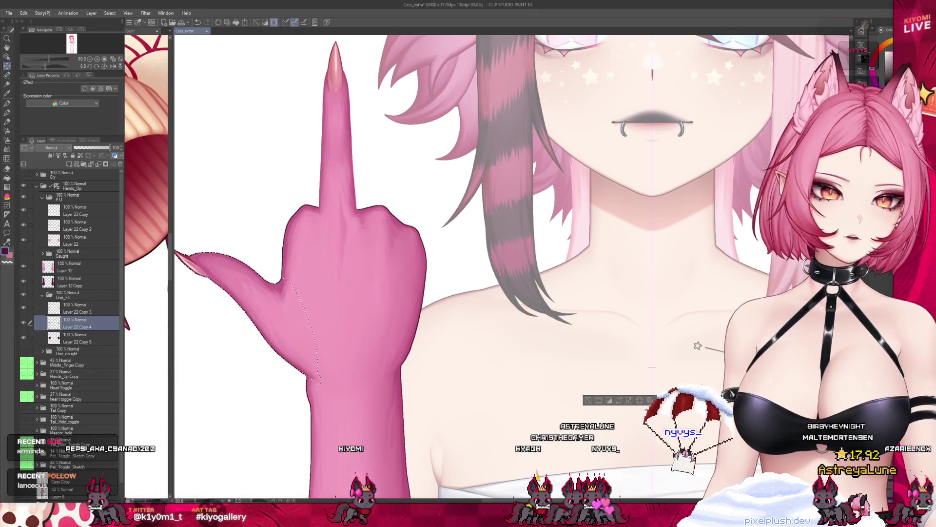
pyautogui.click(588, 401)
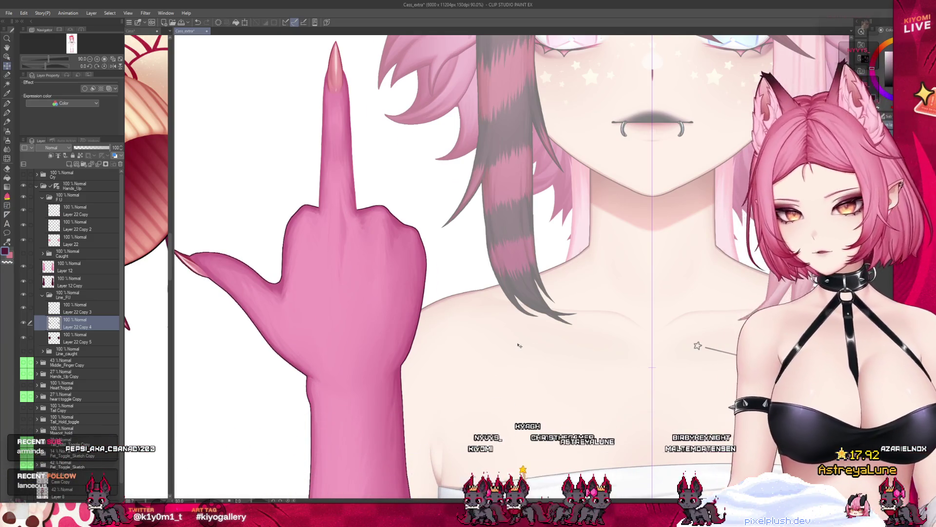
pyautogui.scroll(-1, 521, 345)
pyautogui.hotkey('alt', ']')
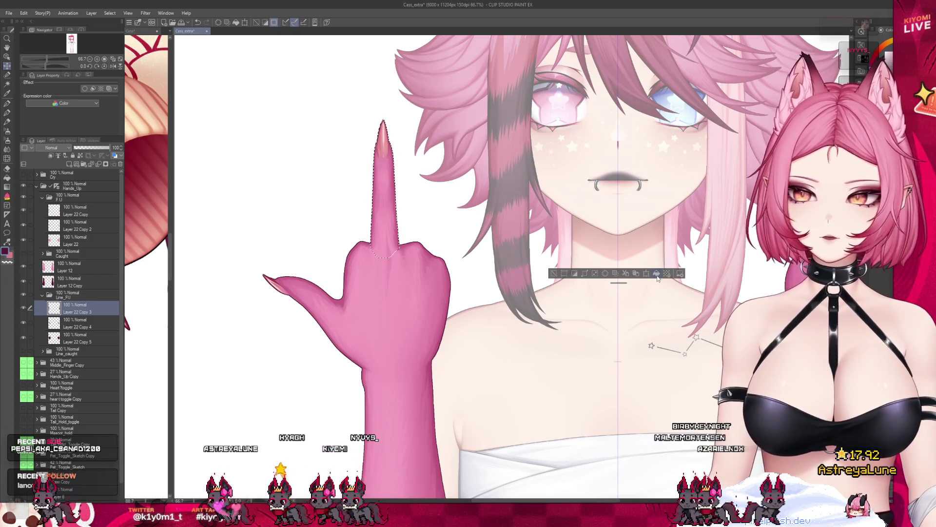
# - Clear the middle-finger selection and save the Cass_extra document
pyautogui.hotkey('ctrl', 'd')
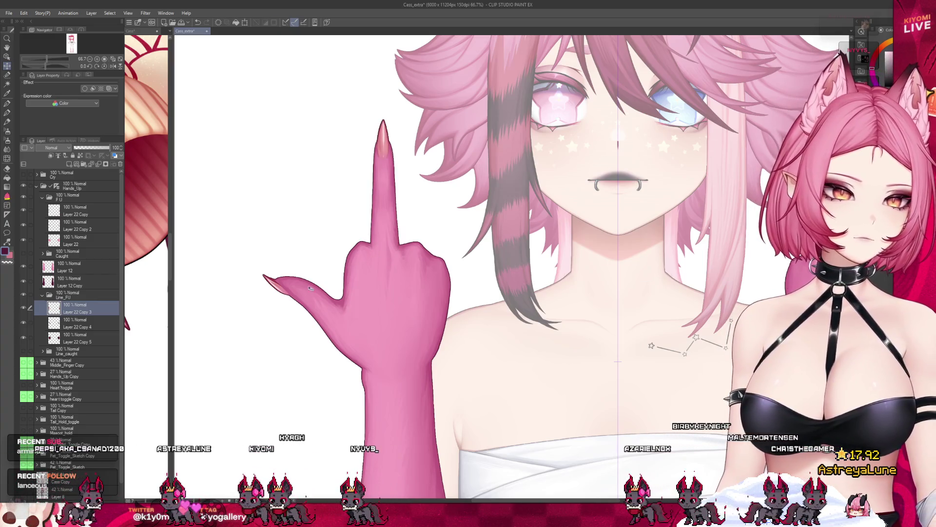
pyautogui.scroll(-3, 310, 288)
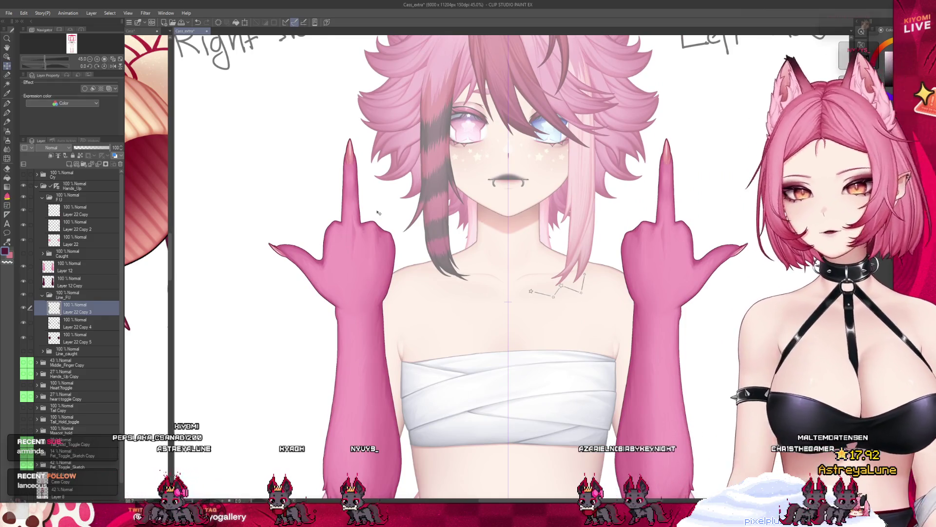
pyautogui.scroll(-2, 378, 213)
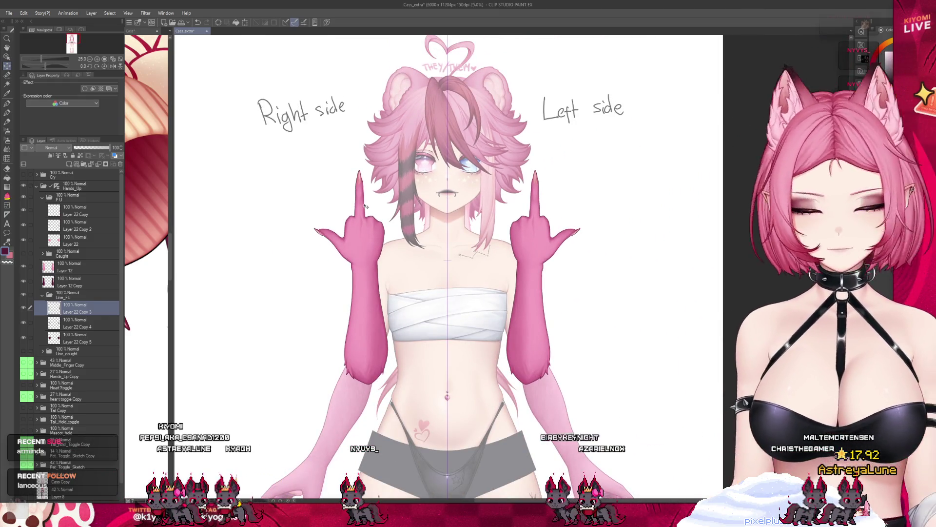
pyautogui.scroll(1, 366, 207)
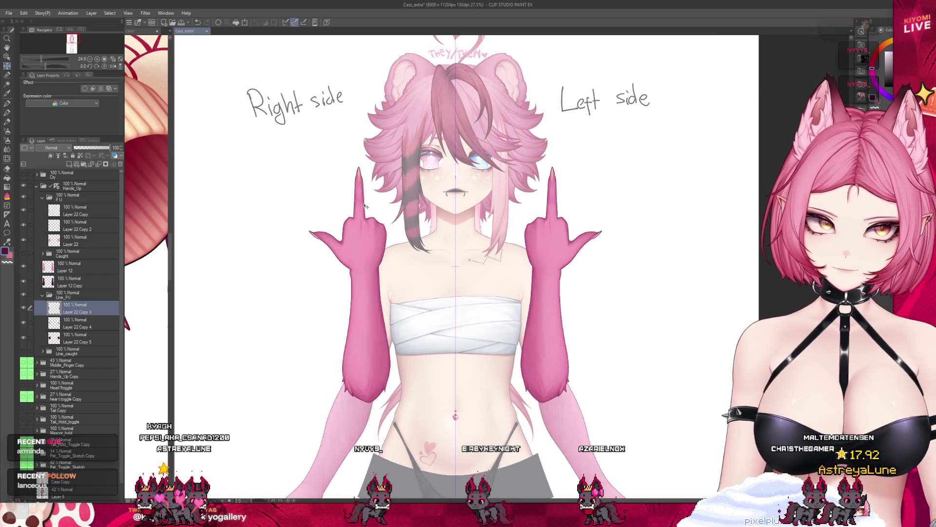
pyautogui.scroll(1, 366, 207)
pyautogui.scroll(1, 366, 207)
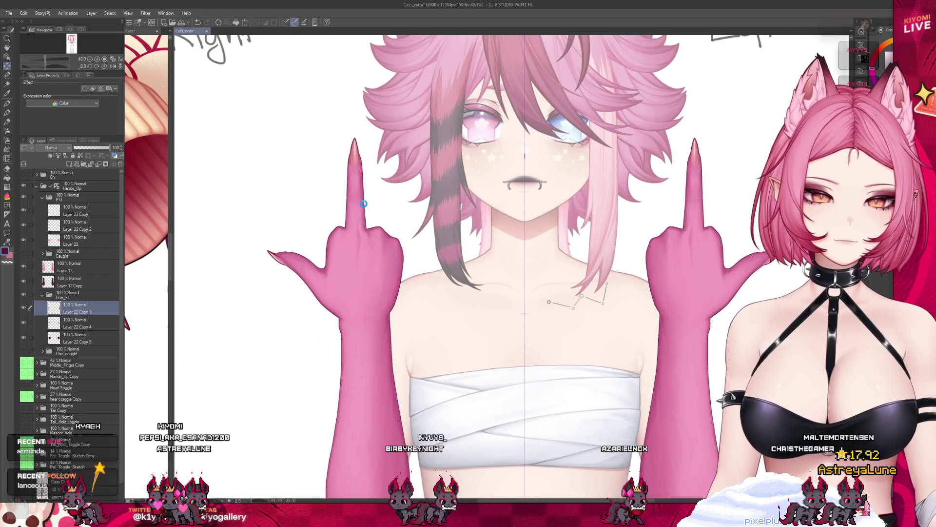
pyautogui.hotkey('ctrl', 's')
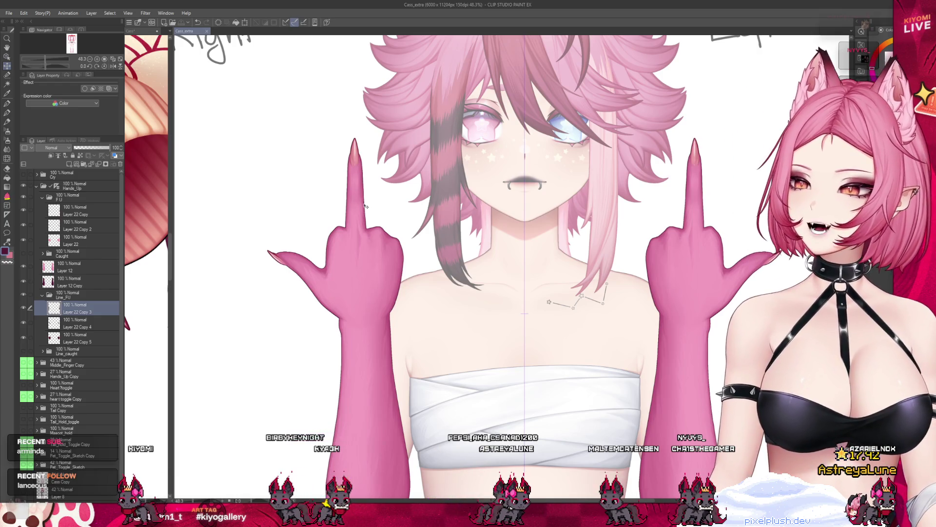
# - Zoom out, collapse the F U and Line_FU folders, and widen the Cass pane beside Cass_extra
pyautogui.scroll(-2, 350, 198)
pyautogui.scroll(2, 350, 198)
pyautogui.scroll(1, 349, 198)
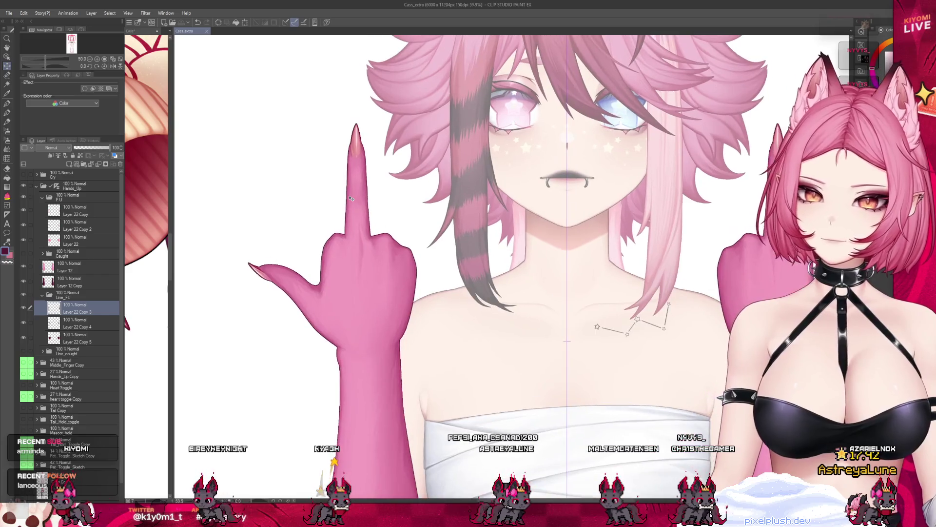
pyautogui.scroll(1, 349, 198)
pyautogui.scroll(-1, 349, 198)
pyautogui.scroll(-1, 350, 198)
pyautogui.scroll(-1, 350, 198)
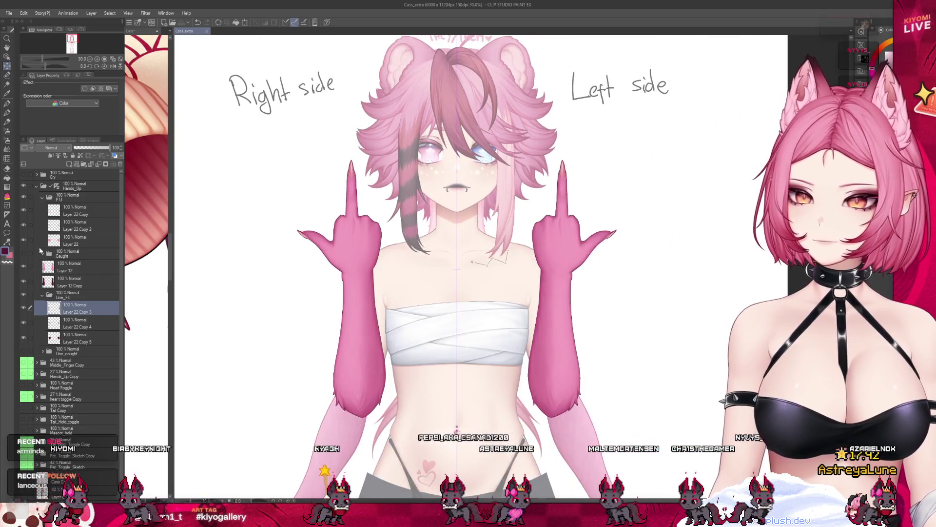
pyautogui.hotkey('ctrl', '-')
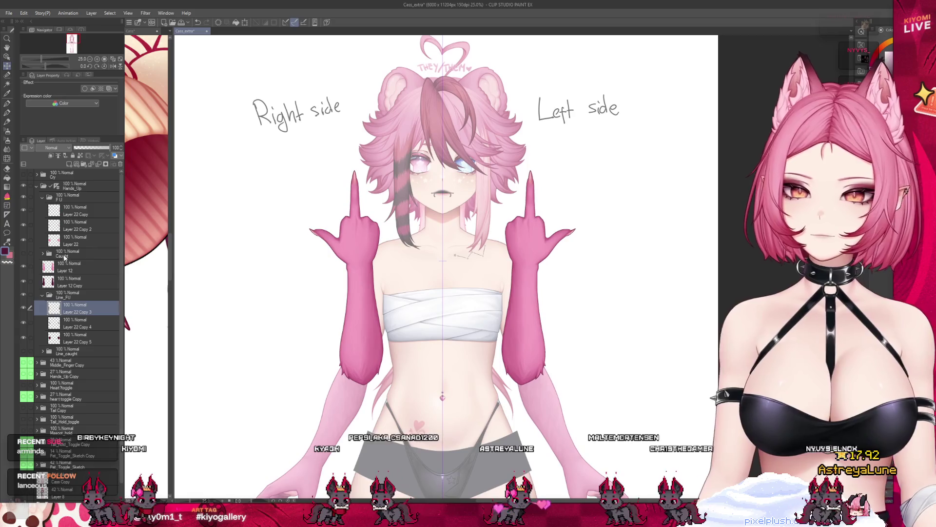
pyautogui.click(42, 198)
pyautogui.click(68, 208)
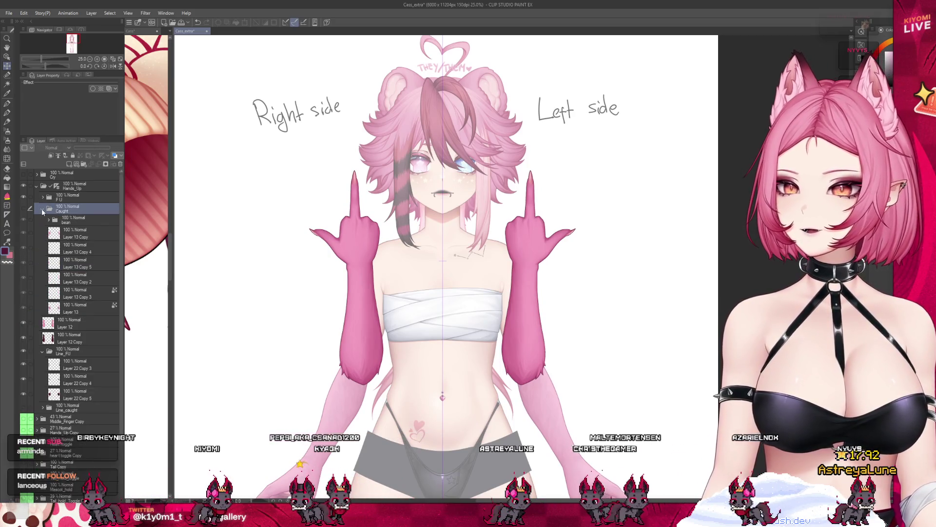
pyautogui.click(42, 250)
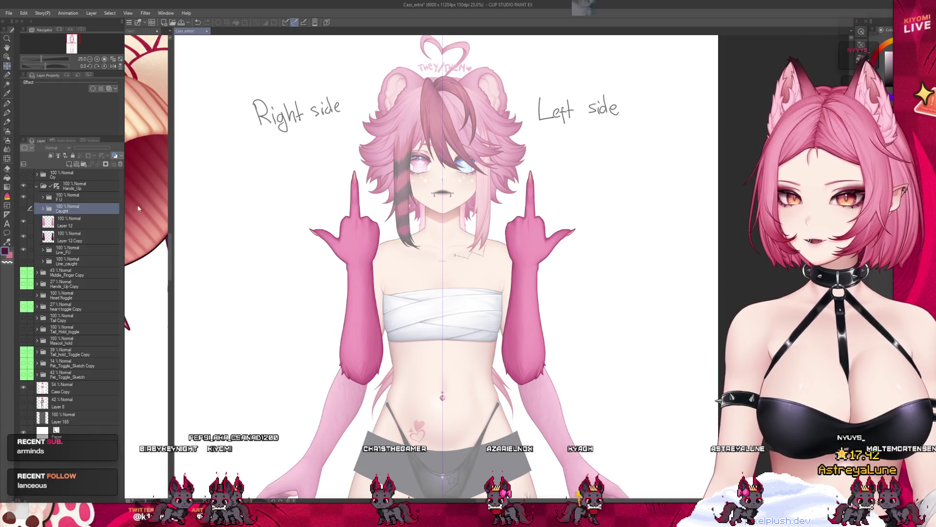
pyautogui.moveTo(172, 214); pyautogui.dragTo(515, 214)
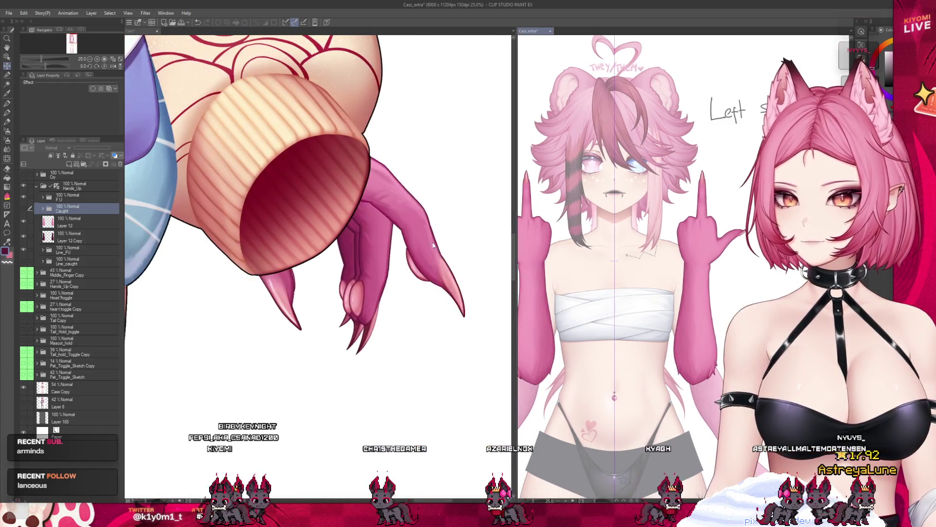
# - Browse the Cass layers through Jacket, Clothes and Body, expanding the Body folder
pyautogui.scroll(-3, 418, 306)
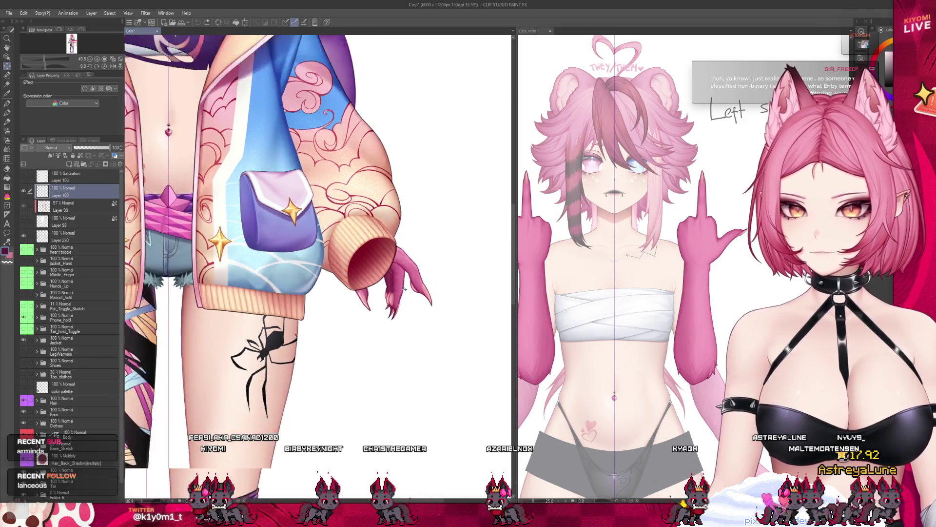
pyautogui.scroll(-3, 418, 307)
pyautogui.scroll(1, 306, 175)
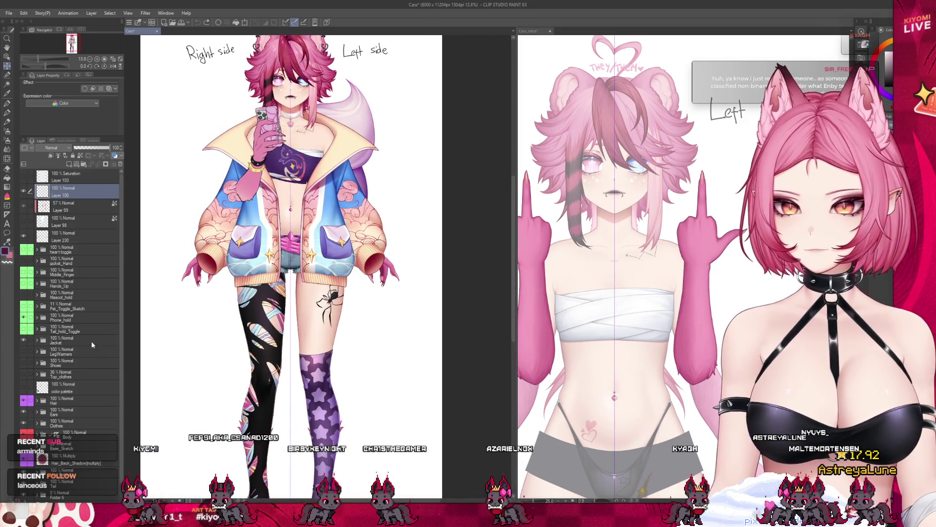
pyautogui.click(91, 344)
pyautogui.scroll(-2, 91, 343)
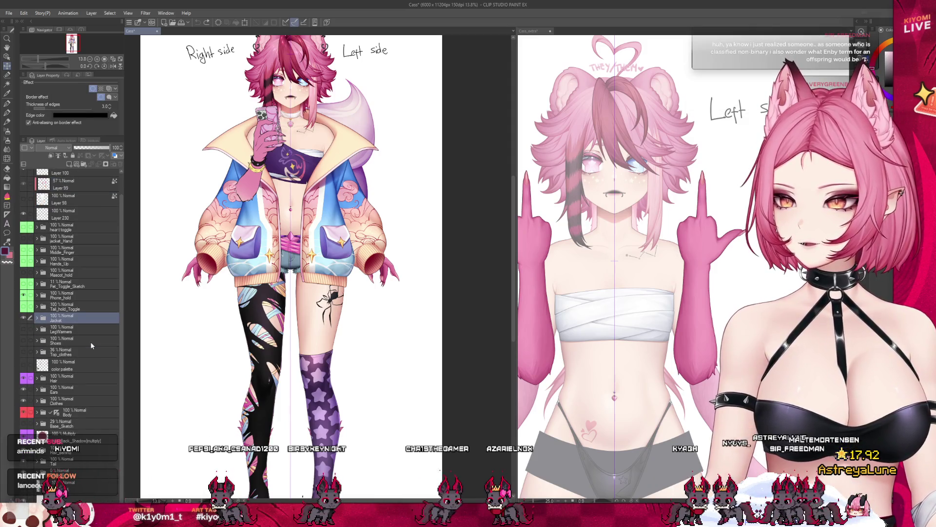
pyautogui.click(84, 401)
pyautogui.click(86, 412)
pyautogui.click(37, 412)
pyautogui.scroll(-3, 78, 388)
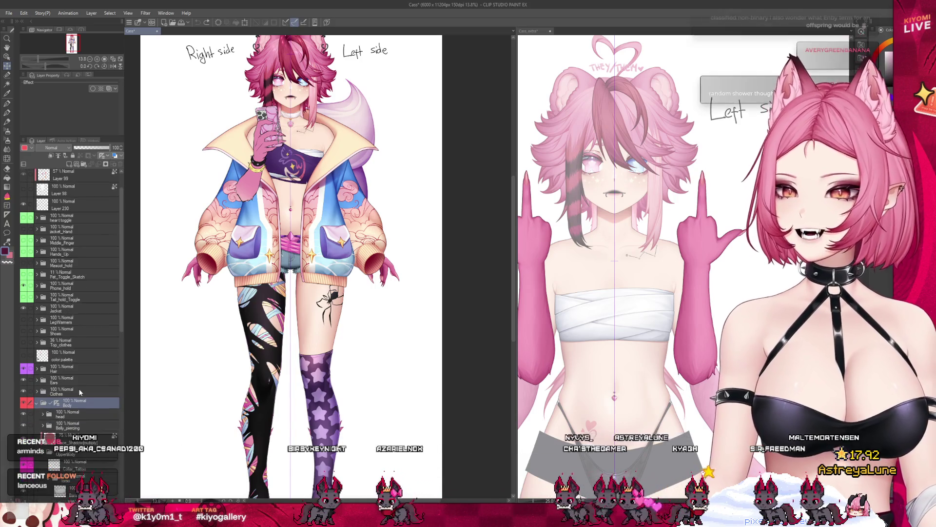
pyautogui.scroll(-2, 81, 393)
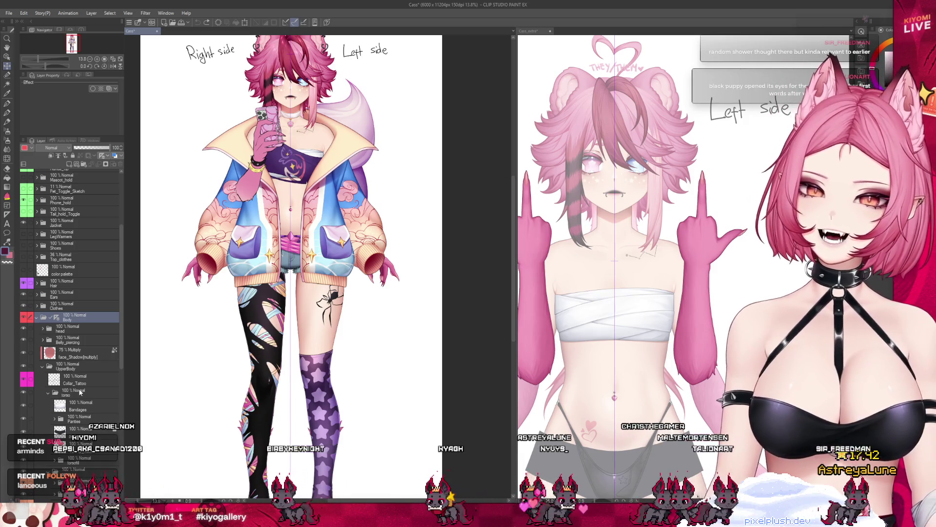
pyautogui.scroll(-3, 81, 392)
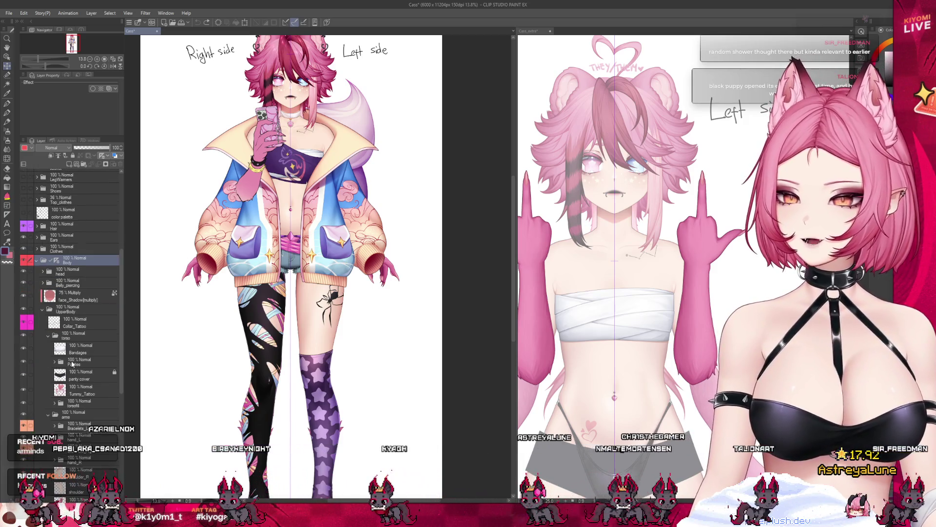
# - Select Bracelet_L_Back together with Bracelet_R_Back, then let Cass_extra fill the workspace
pyautogui.click(84, 388)
pyautogui.scroll(-3, 87, 409)
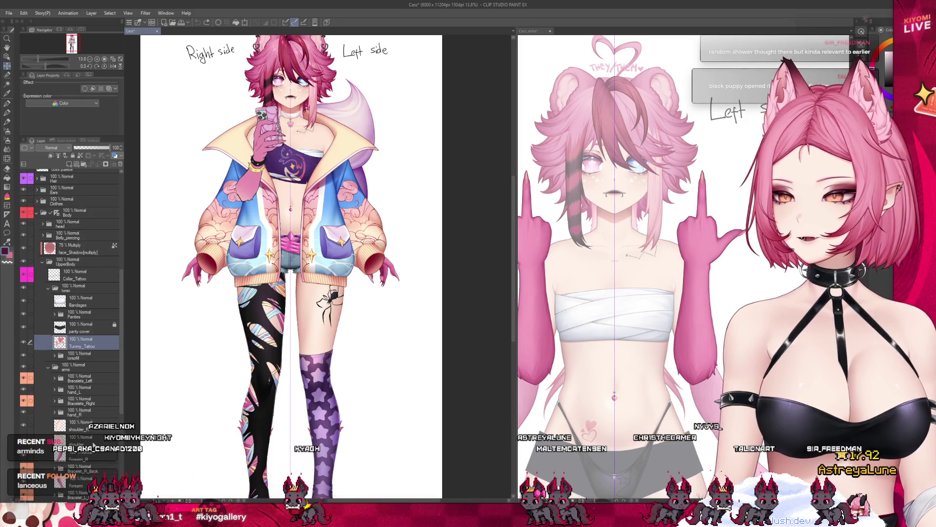
pyautogui.scroll(-2, 92, 443)
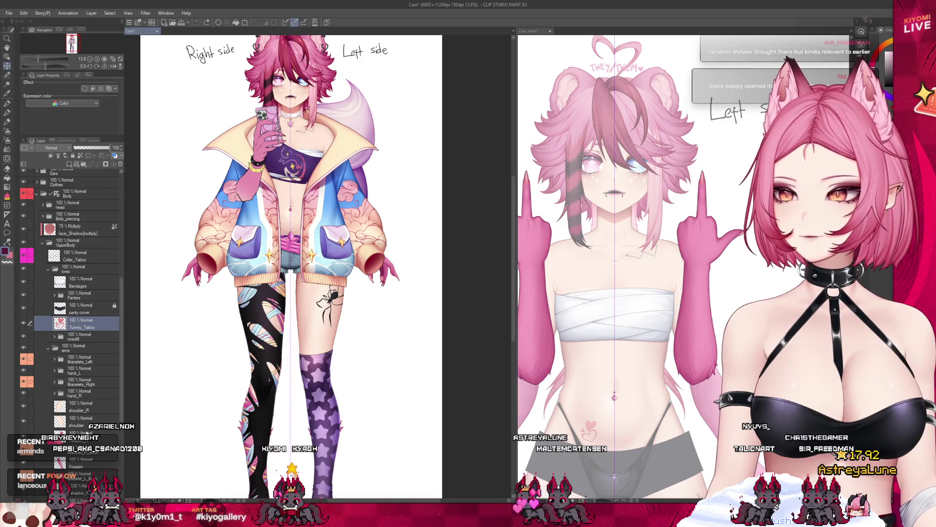
pyautogui.scroll(-2, 89, 395)
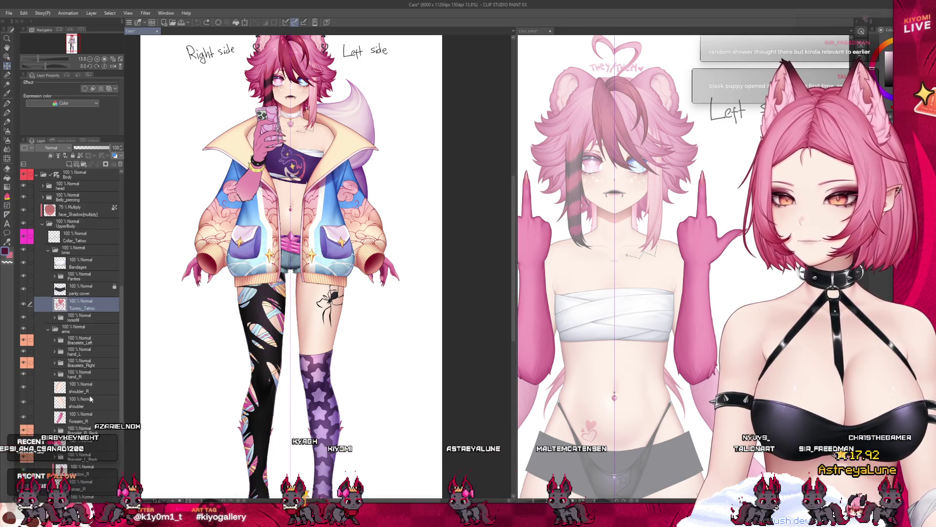
pyautogui.moveTo(122, 399); pyautogui.dragTo(121, 416)
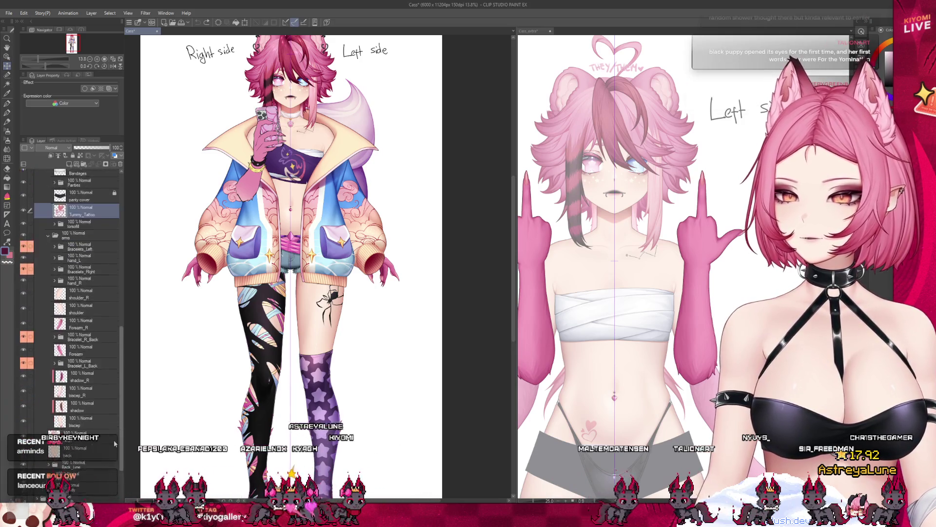
pyautogui.click(109, 414)
pyautogui.click(29, 390)
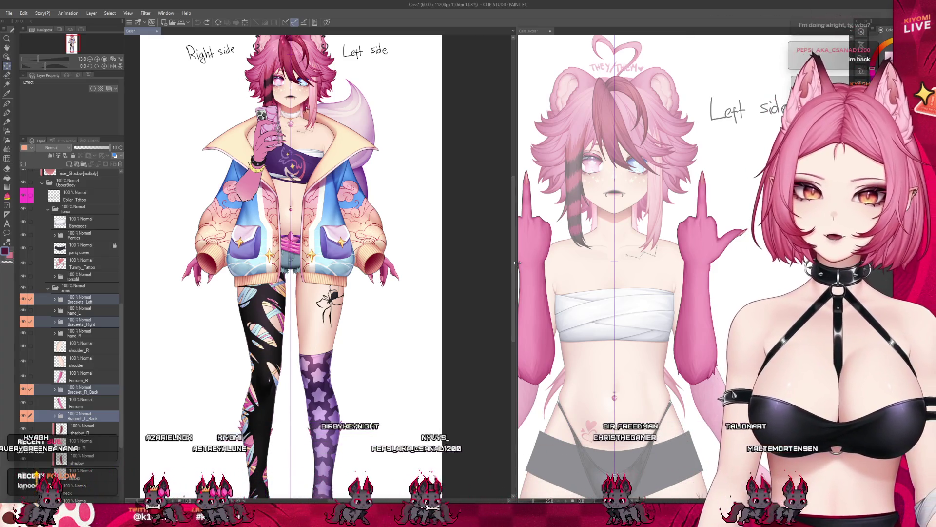
pyautogui.moveTo(516, 266); pyautogui.dragTo(140, 265)
pyautogui.scroll(1, 482, 243)
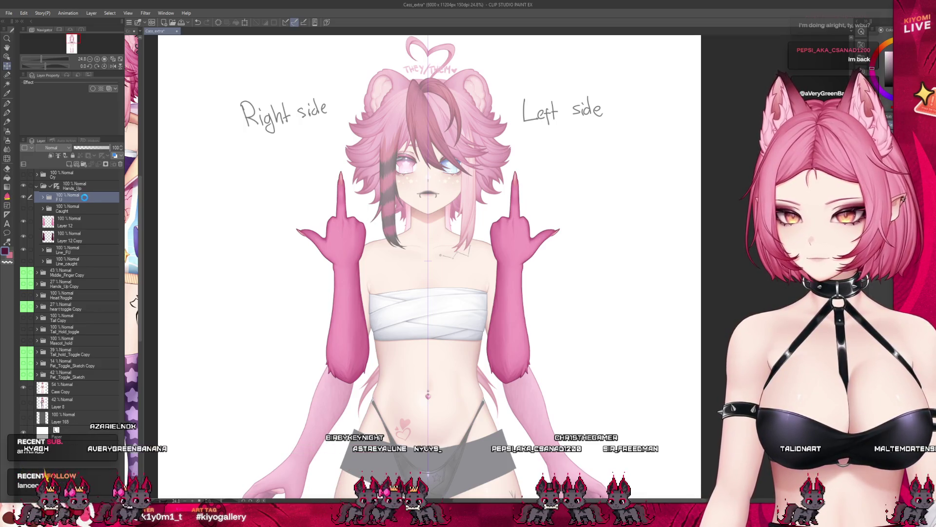
# - Select Bracelet_R_Back Copy 3 and move the spiky bracelet up onto the raised forearm
pyautogui.scroll(-3, 317, 220)
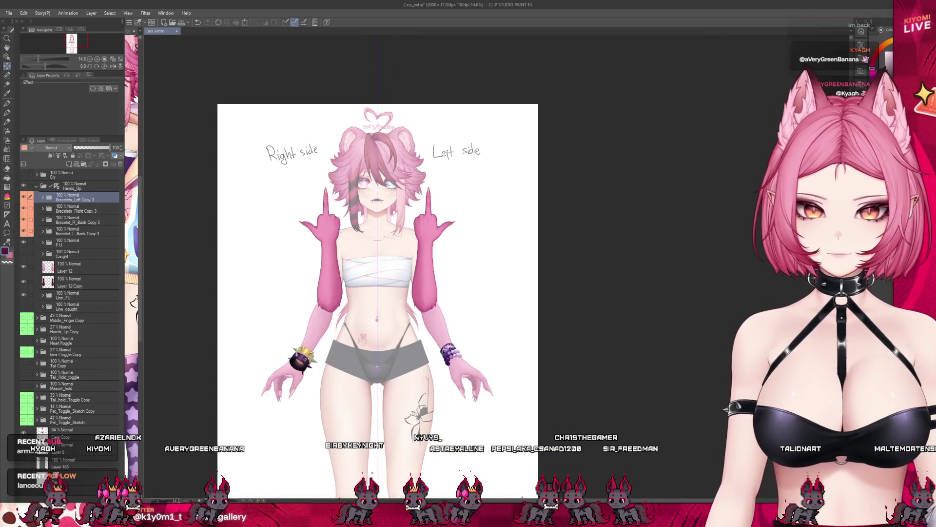
pyautogui.scroll(2, 339, 230)
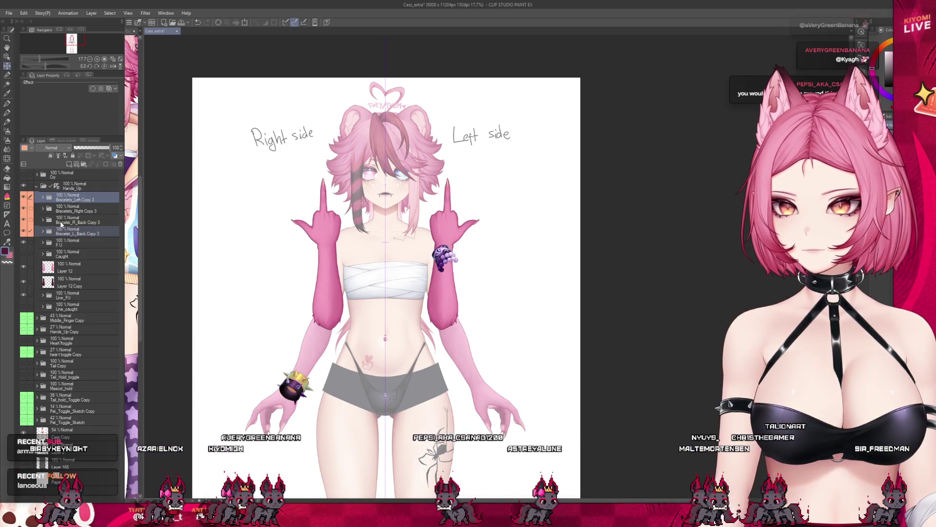
pyautogui.click(61, 223)
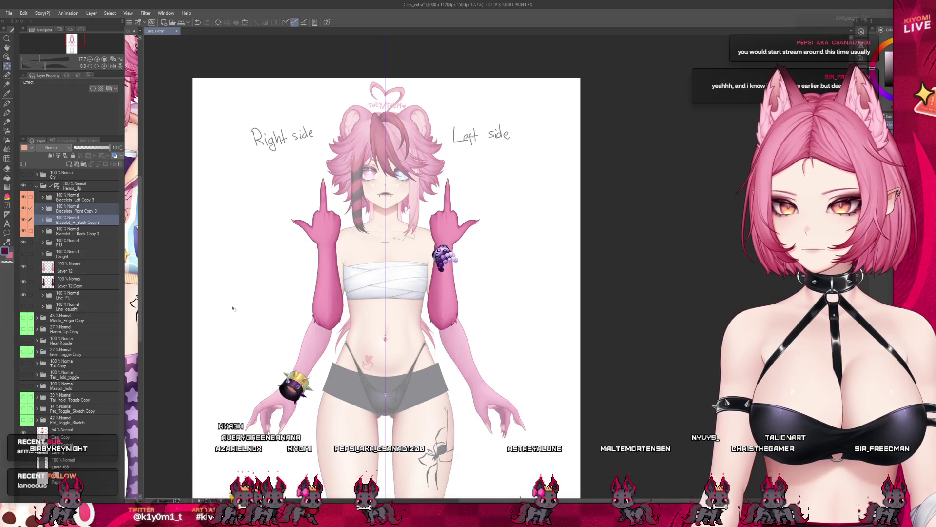
pyautogui.moveTo(302, 317); pyautogui.dragTo(336, 188)
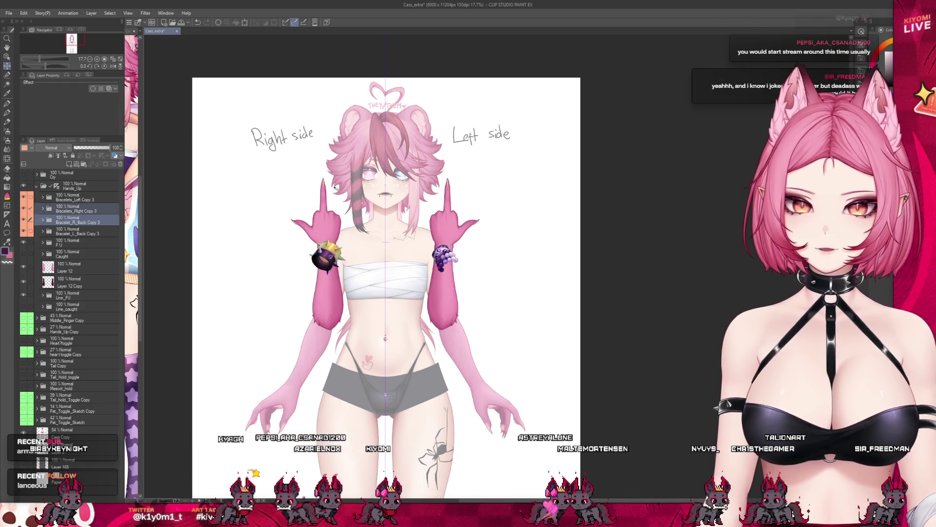
pyautogui.scroll(1, 351, 244)
pyautogui.scroll(2, 354, 244)
pyautogui.scroll(2, 356, 243)
pyautogui.scroll(2, 358, 242)
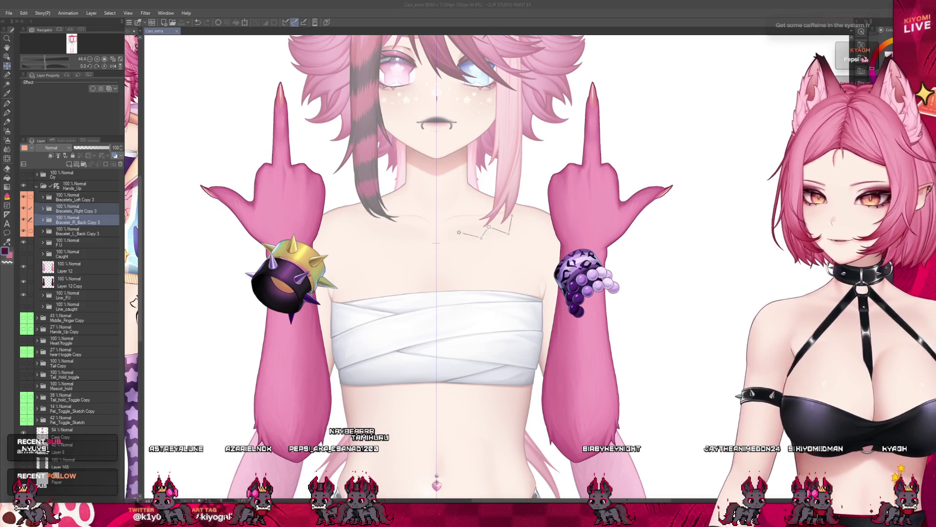
pyautogui.scroll(2, 286, 233)
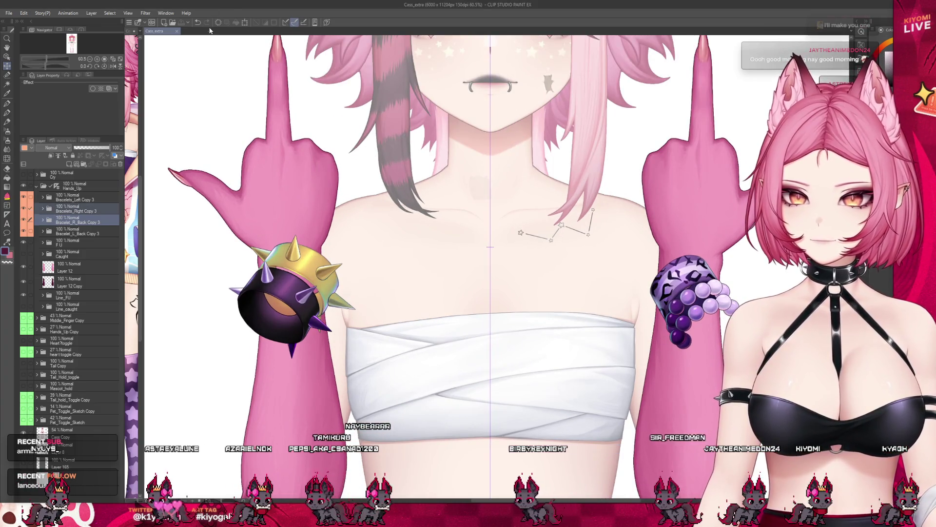
# - Flip the spiked bracelet both ways, rotate it about 135° onto the wrist, and apply
pyautogui.click(245, 22)
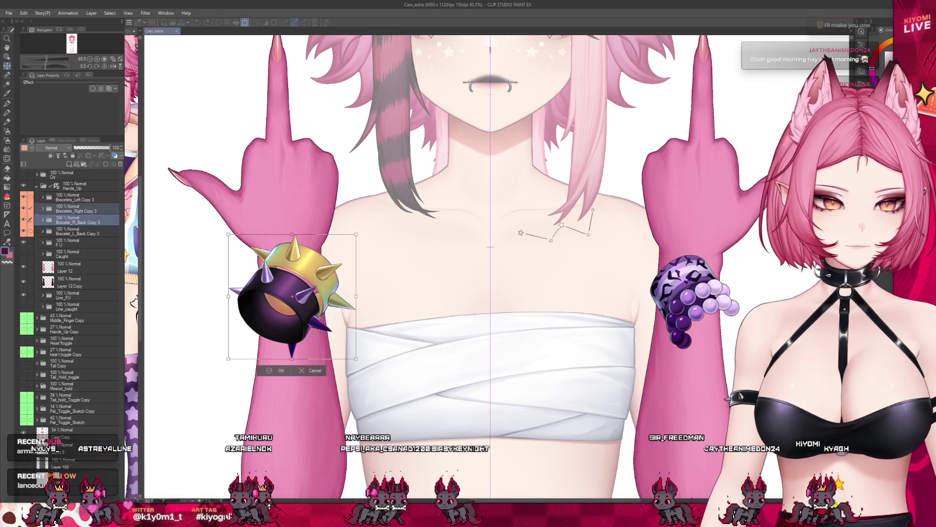
pyautogui.click(245, 22)
pyautogui.click(255, 22)
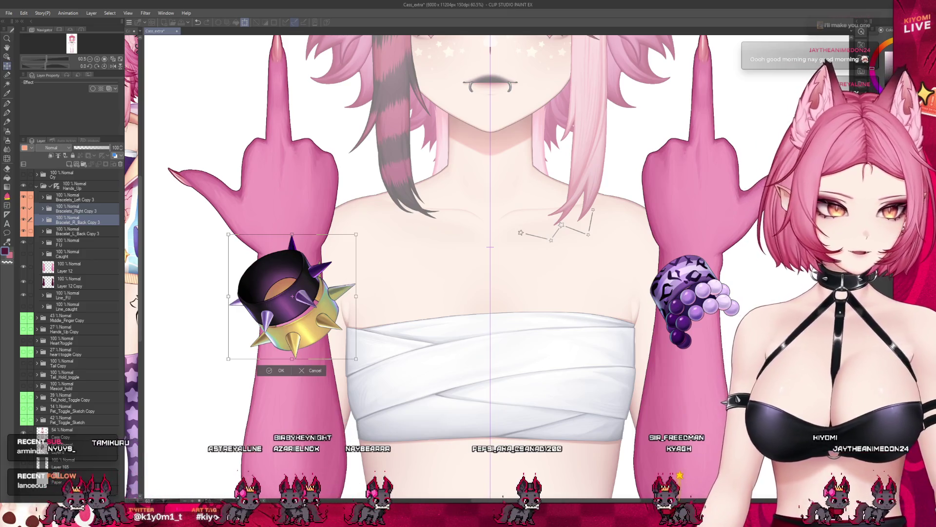
pyautogui.click(256, 22)
pyautogui.moveTo(273, 227); pyautogui.dragTo(358, 330)
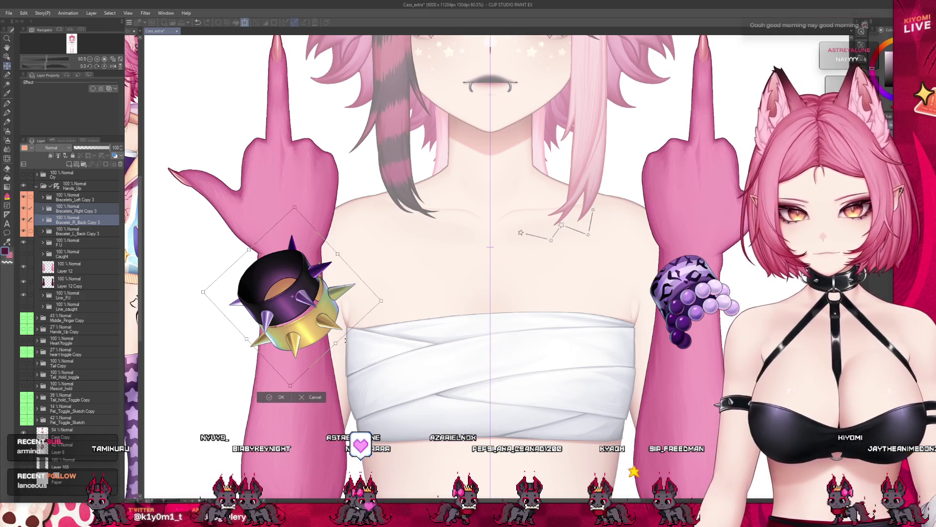
pyautogui.moveTo(357, 330)
pyautogui.mouseDown()
pyautogui.moveTo(349, 335)
pyautogui.moveTo(354, 318)
pyautogui.mouseUp()
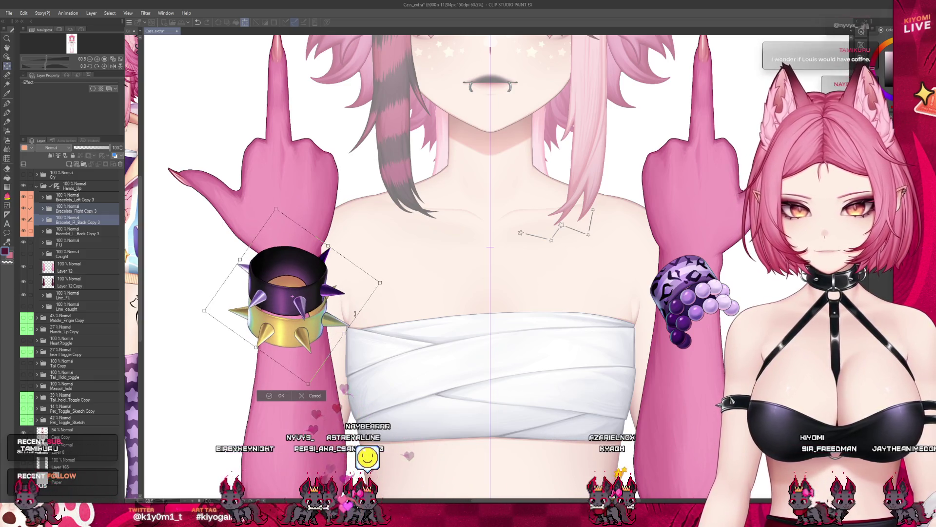
pyautogui.moveTo(354, 318); pyautogui.dragTo(355, 310)
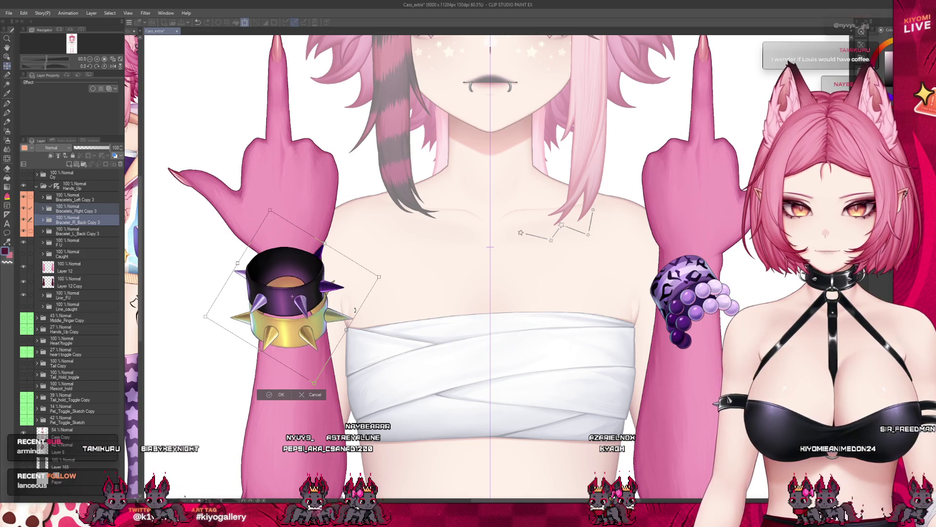
pyautogui.moveTo(306, 287); pyautogui.dragTo(309, 310)
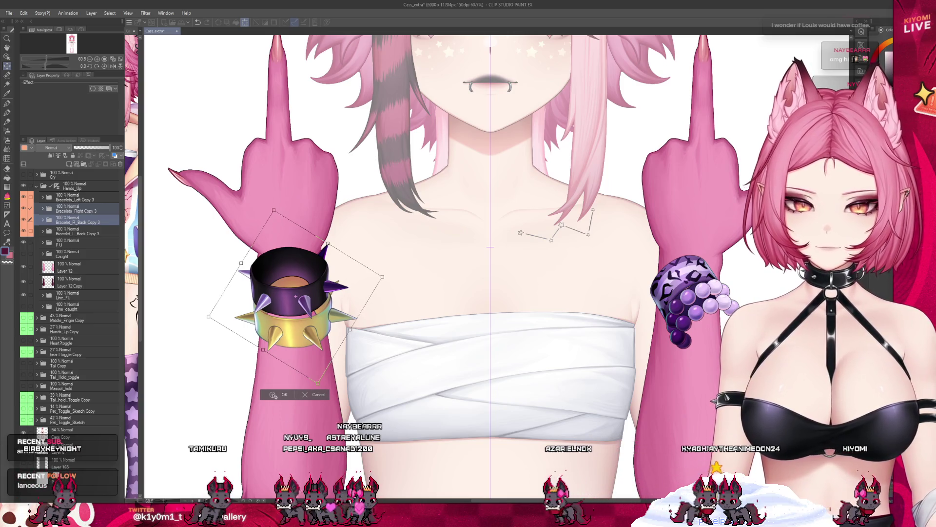
pyautogui.click(284, 394)
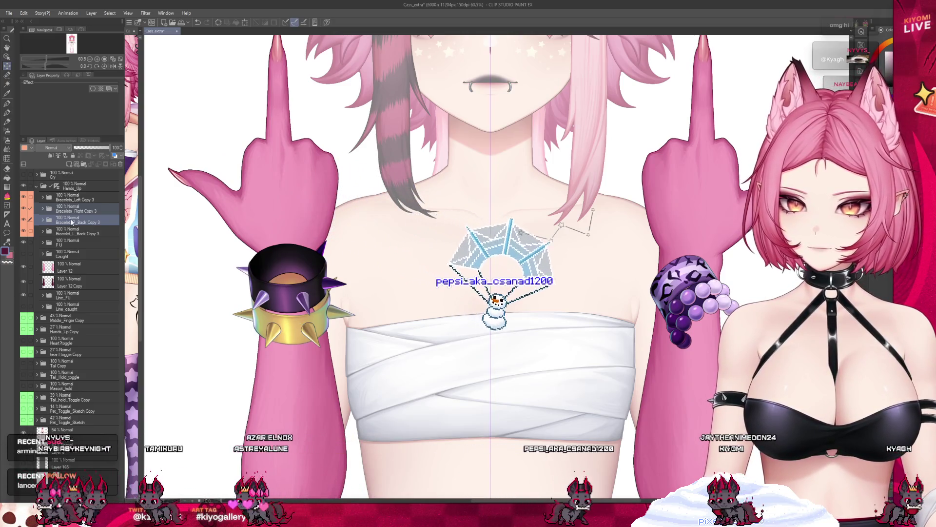
pyautogui.moveTo(43, 222); pyautogui.dragTo(77, 305)
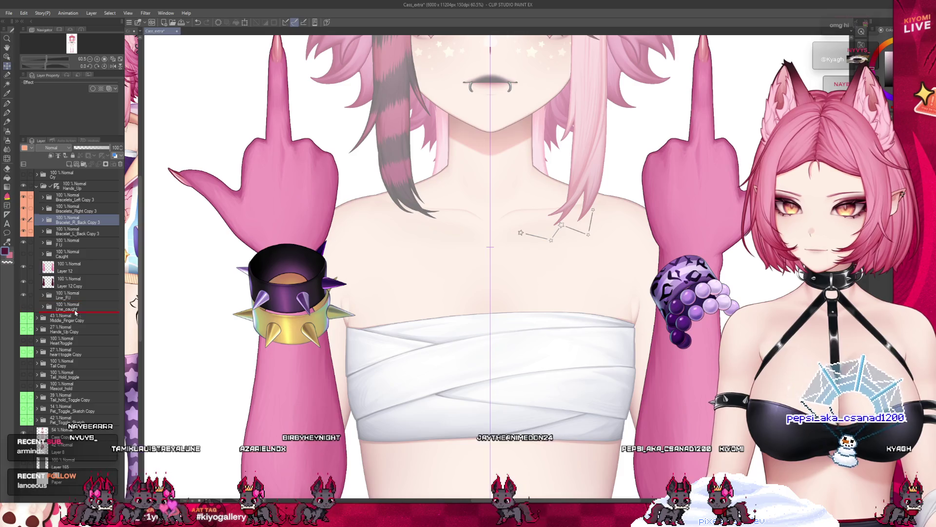
# - Place Bracelet_R_Back Copy 3 below Line_caught and nudge the spiked bracelet slightly right
pyautogui.moveTo(77, 305); pyautogui.dragTo(74, 308)
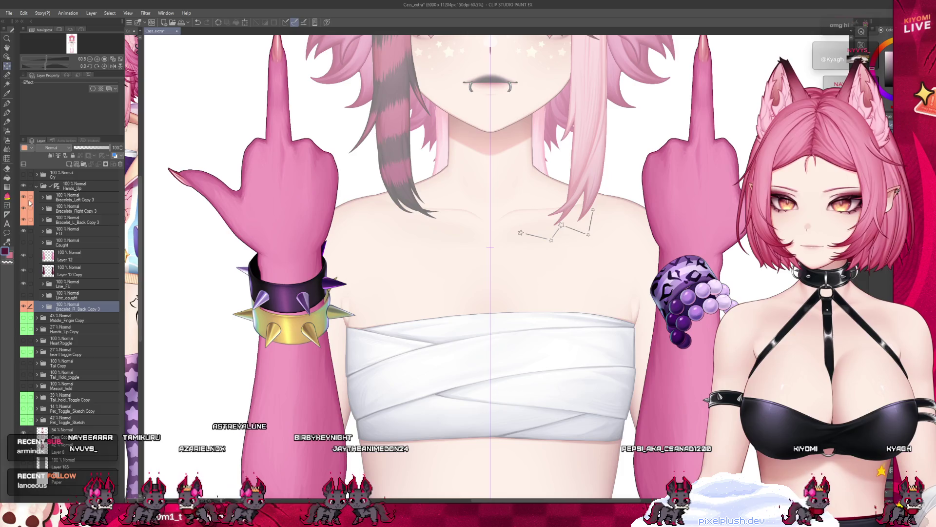
pyautogui.moveTo(336, 250); pyautogui.dragTo(338, 250)
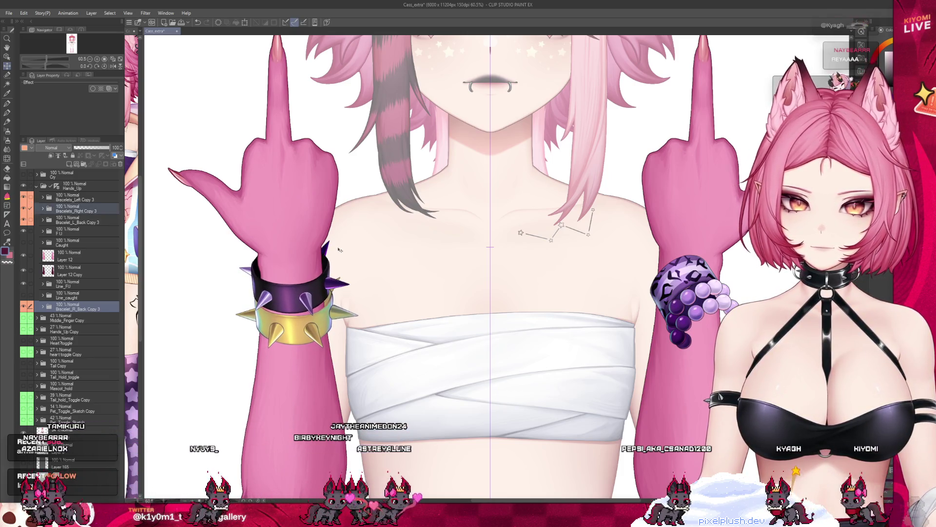
pyautogui.hotkey('ctrl', 't')
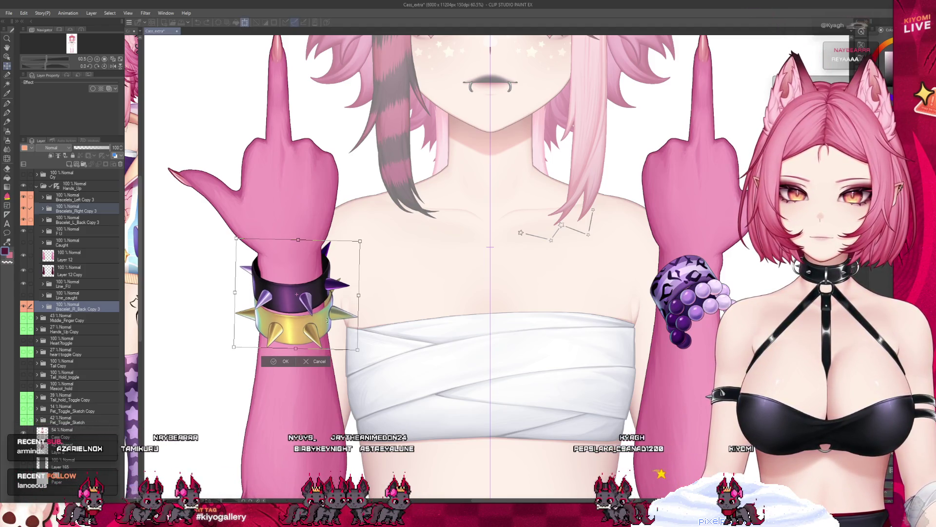
pyautogui.press('Return')
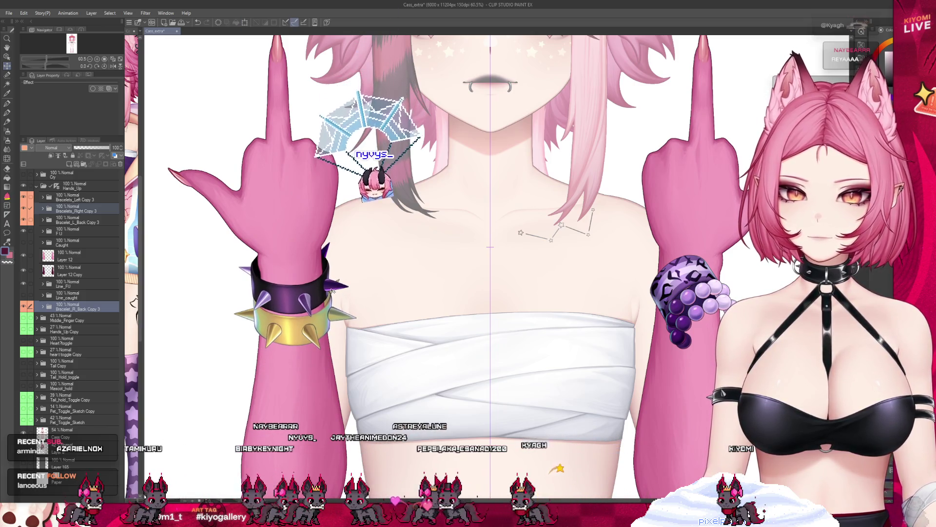
# - Select Bracelets_Left Copy 3 with Bracelet_L_Back Copy 3 and start transforming the purple bracelet
pyautogui.scroll(-4, 317, 234)
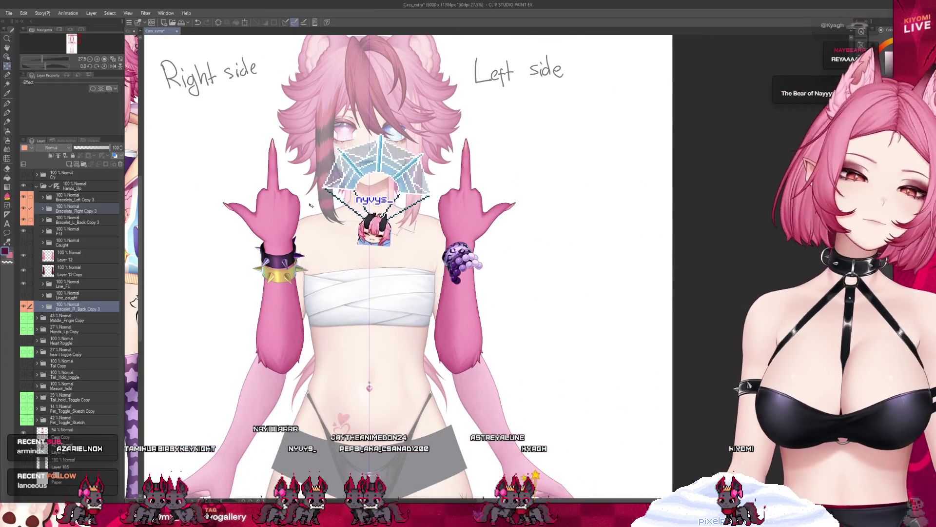
pyautogui.scroll(2, 310, 205)
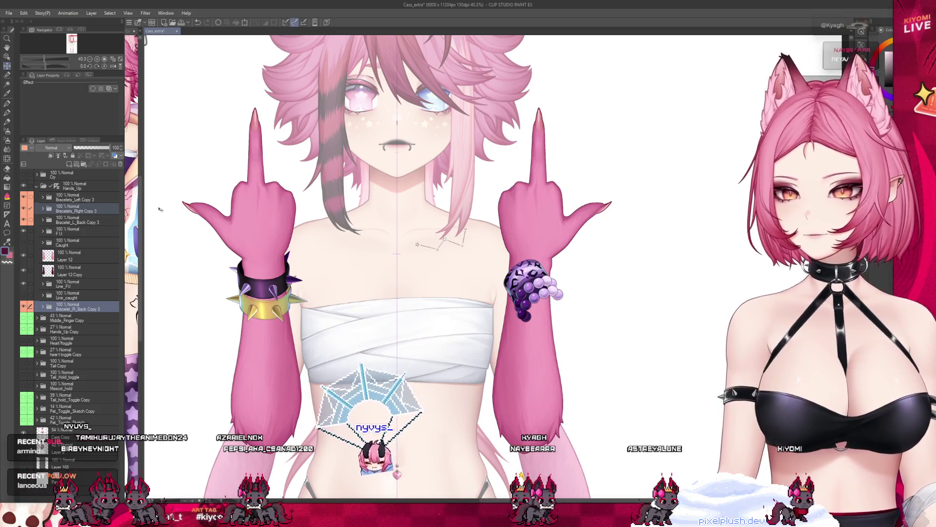
pyautogui.click(39, 199)
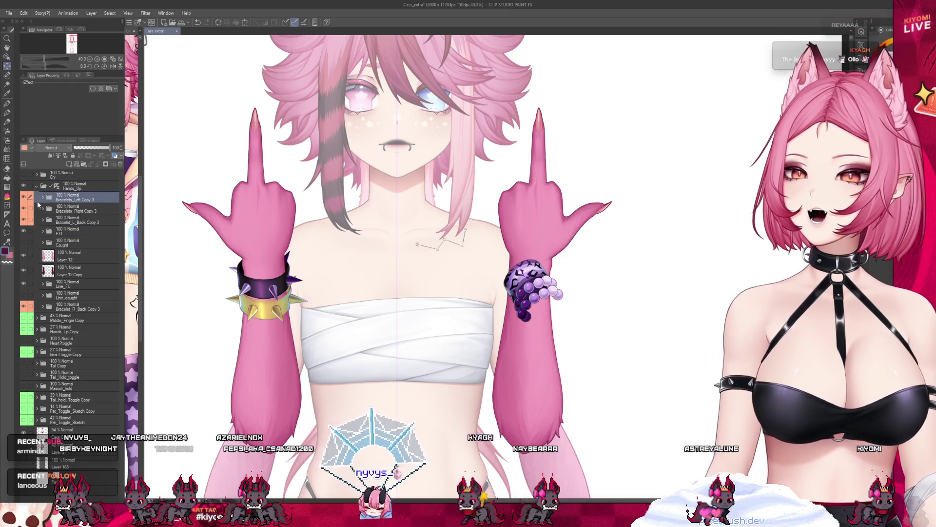
pyautogui.keyDown('ctrl'); pyautogui.click(68, 219); pyautogui.keyUp('ctrl')
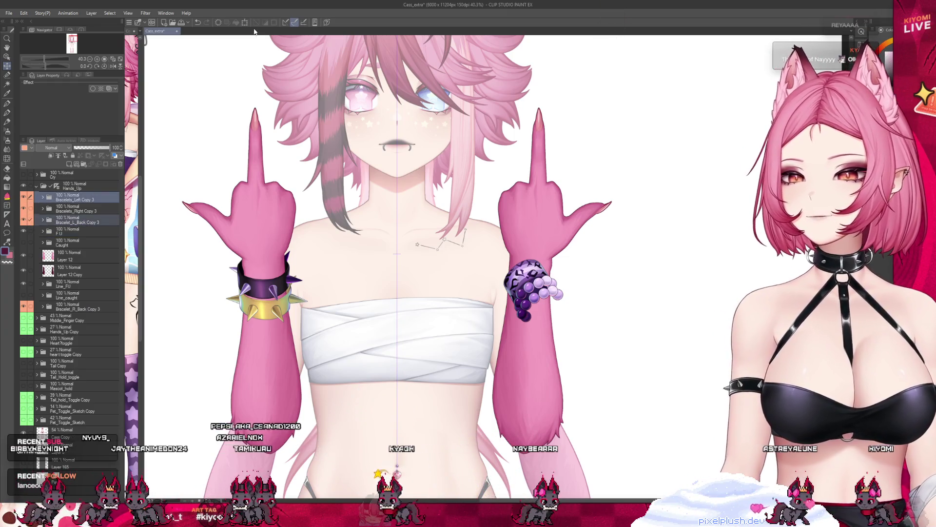
pyautogui.hotkey('ctrl', 't')
pyautogui.scroll(3, 595, 257)
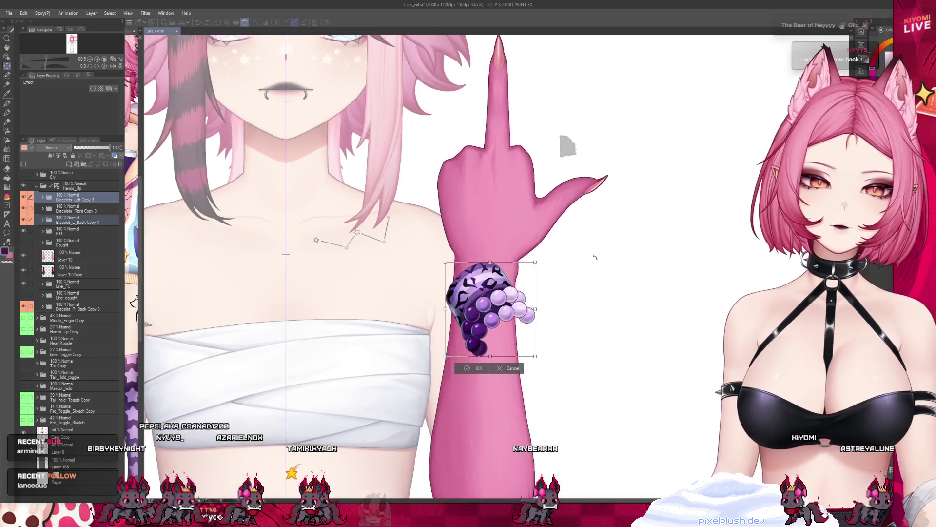
# - Flip the purple bracelet vertically and rotate it about 20° counterclockwise
pyautogui.scroll(-1, 595, 257)
pyautogui.press('v')
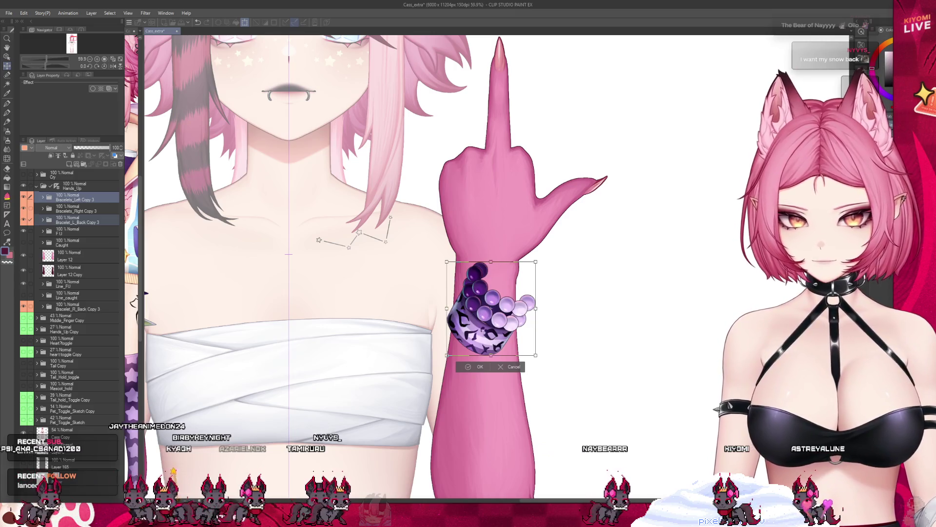
pyautogui.moveTo(546, 337); pyautogui.dragTo(552, 314)
pyautogui.press('h')
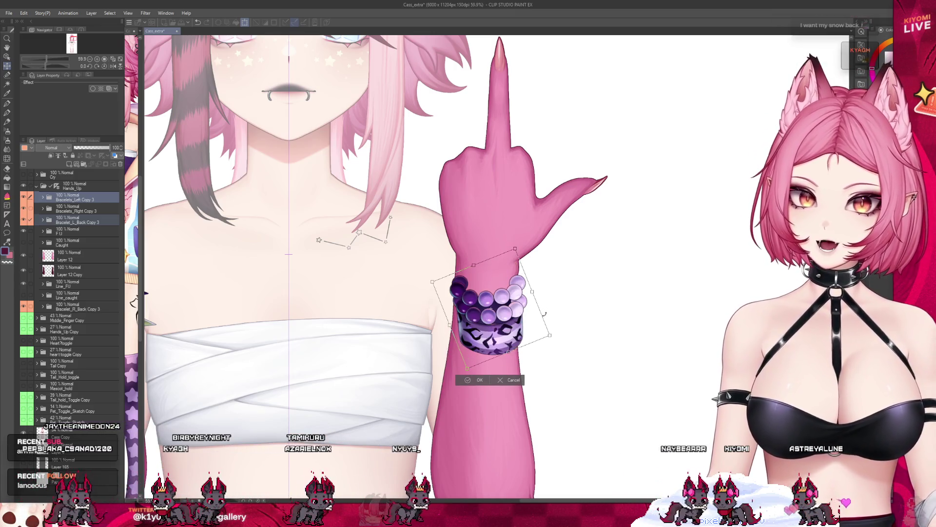
pyautogui.press('h')
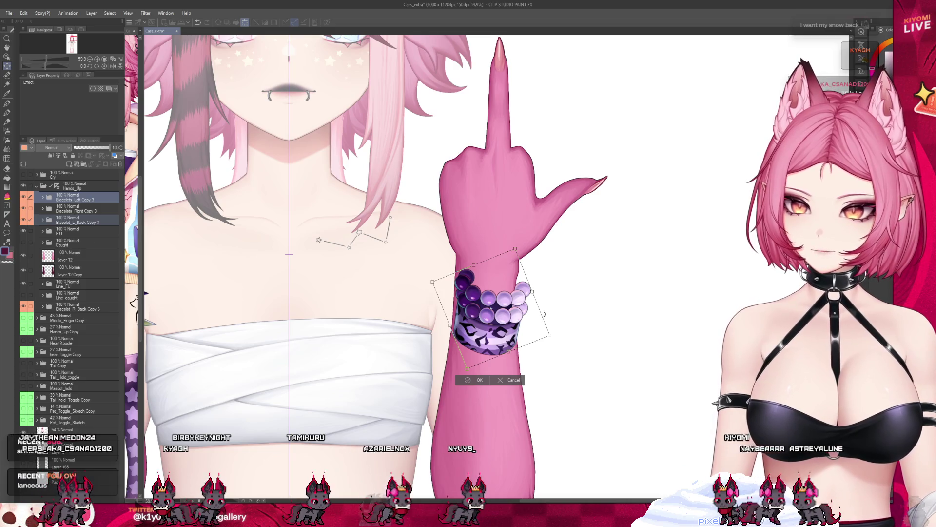
# - Move and tilt the purple bracelet onto the wrist, then place Bracelet_L_Back Copy 3 below Line_caught
pyautogui.moveTo(491, 309); pyautogui.dragTo(488, 293)
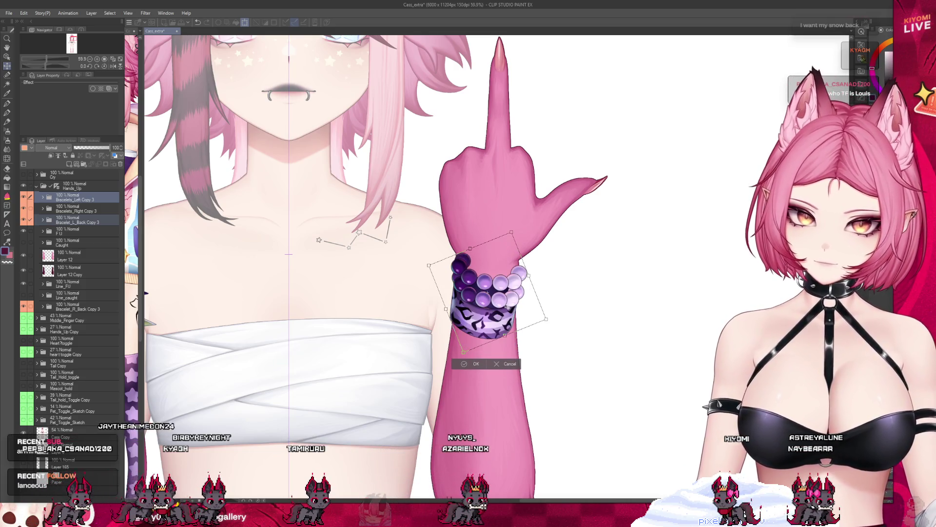
pyautogui.moveTo(562, 288); pyautogui.dragTo(561, 281)
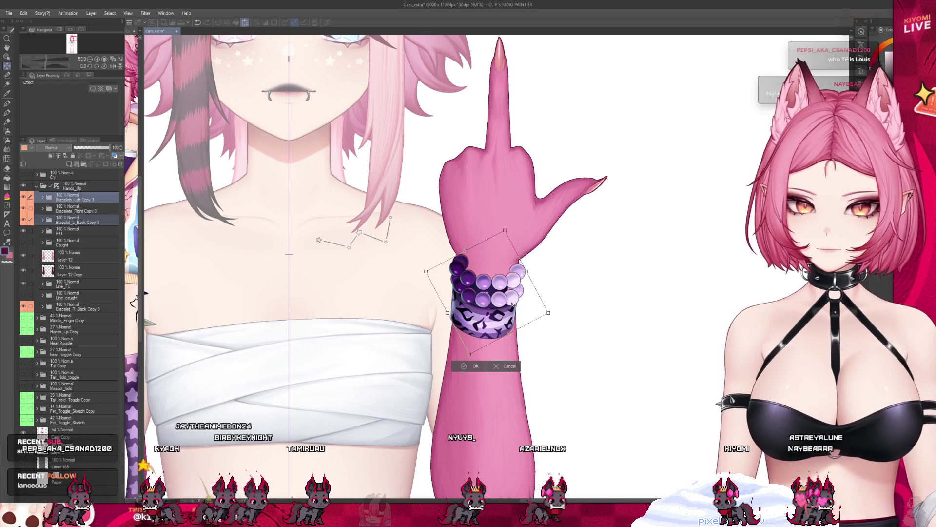
pyautogui.moveTo(512, 304); pyautogui.dragTo(510, 324)
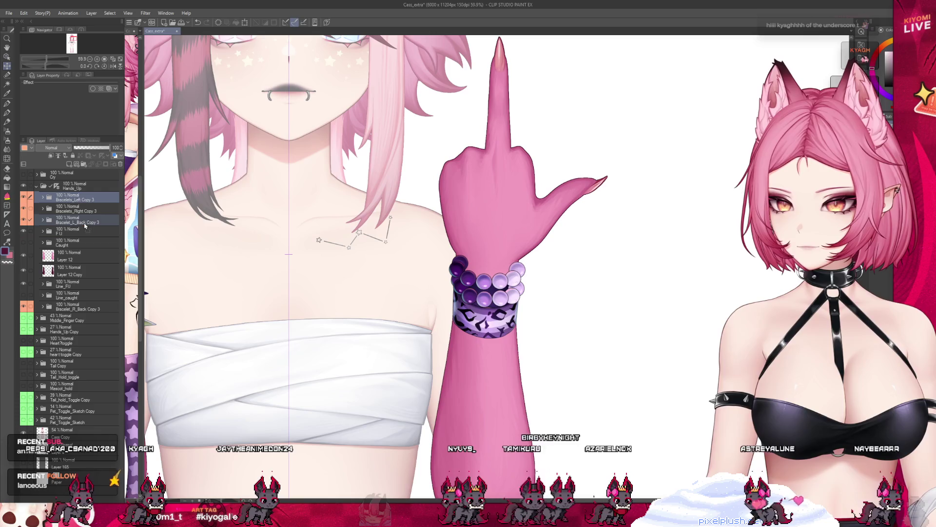
pyautogui.click(83, 223)
pyautogui.moveTo(83, 299); pyautogui.dragTo(82, 302)
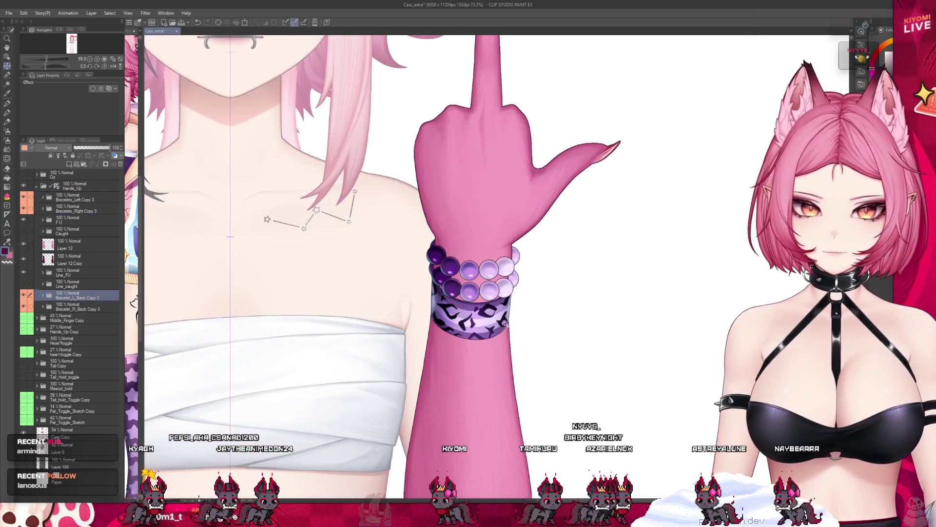
# - Select Bracelet_Purple Copy 3 and Bracelet_Purple_back Copy 3, and hide the purple bead rows
pyautogui.scroll(3, 541, 327)
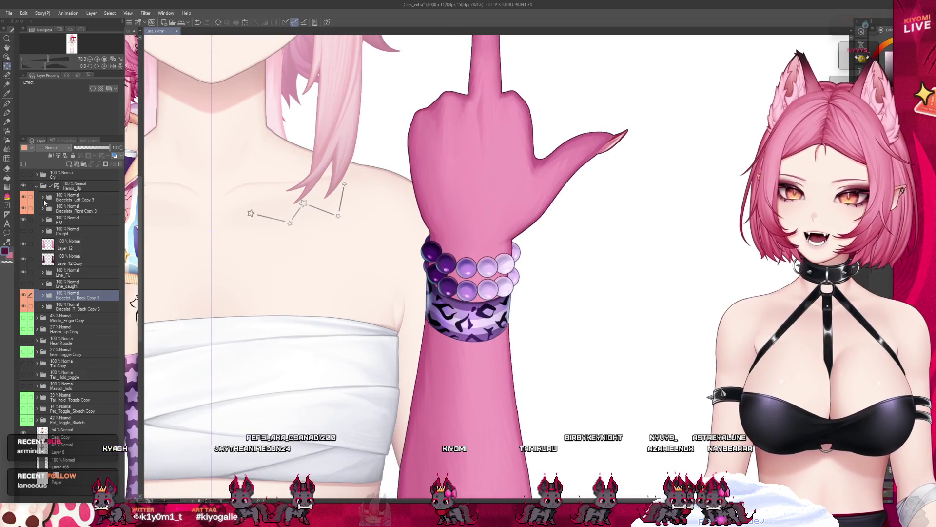
pyautogui.click(43, 198)
pyautogui.click(54, 222)
pyautogui.click(42, 323)
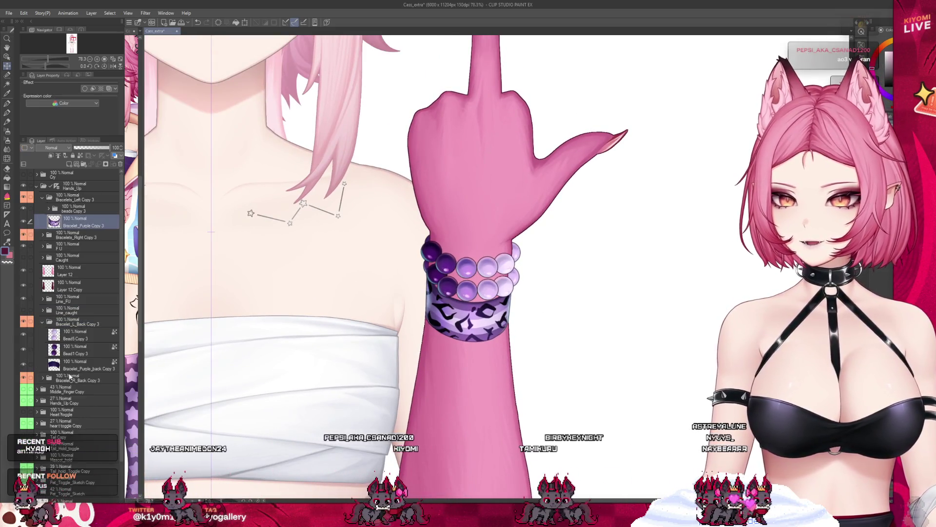
pyautogui.keyDown('ctrl'); pyautogui.click(78, 365); pyautogui.keyUp('ctrl')
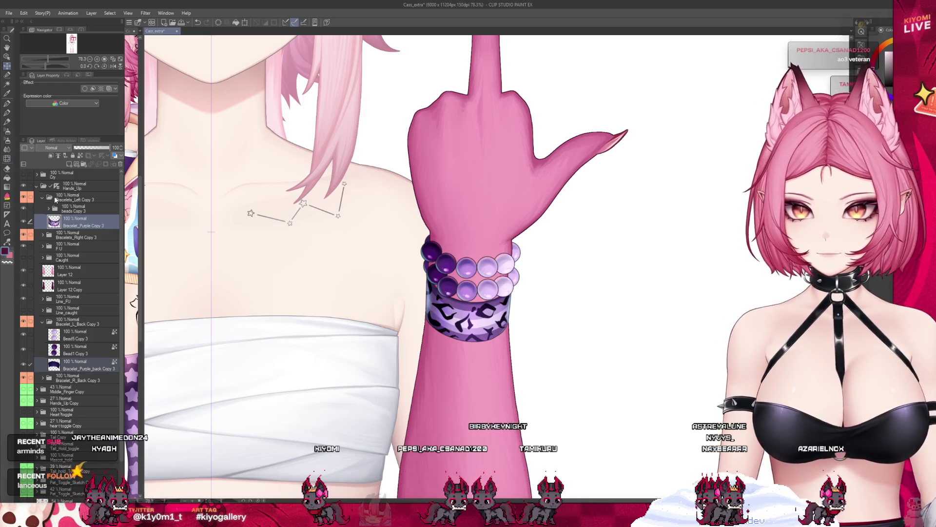
pyautogui.click(23, 340)
pyautogui.click(22, 345)
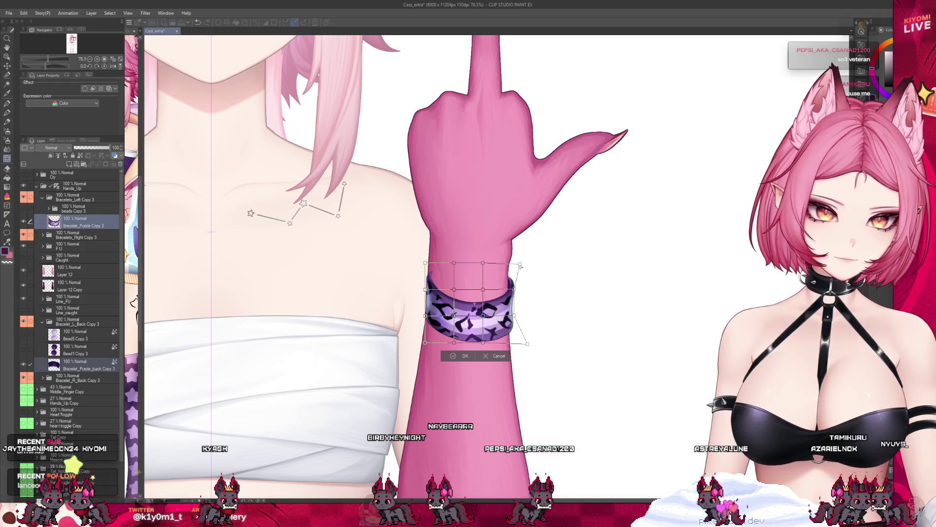
# - Stretch the purple band's corners outward, shift it slightly right onto the wrist, and apply
pyautogui.moveTo(520, 266); pyautogui.dragTo(523, 263)
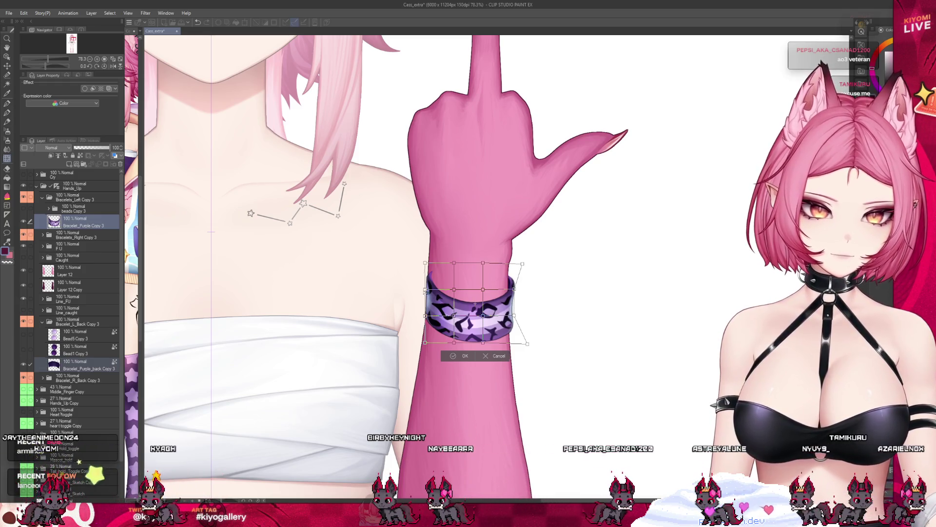
pyautogui.moveTo(425, 263); pyautogui.dragTo(419, 259)
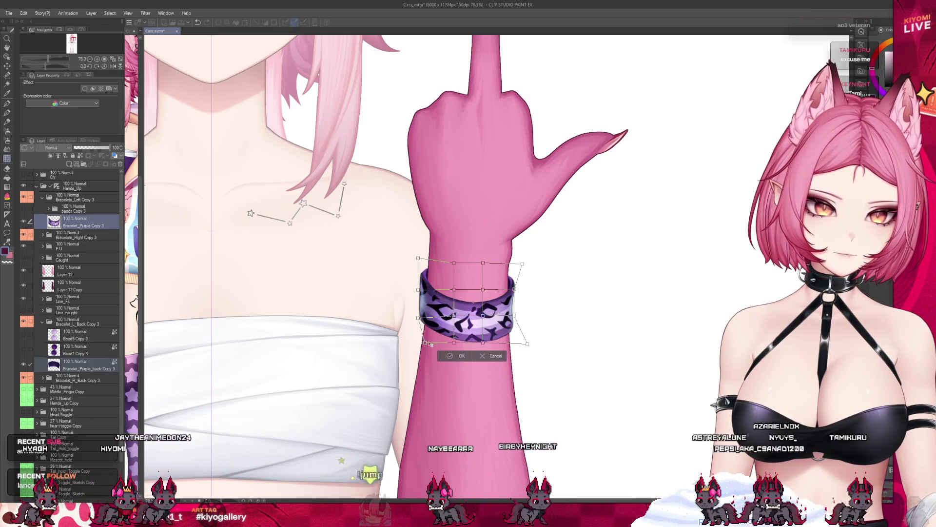
pyautogui.moveTo(425, 343); pyautogui.dragTo(415, 340)
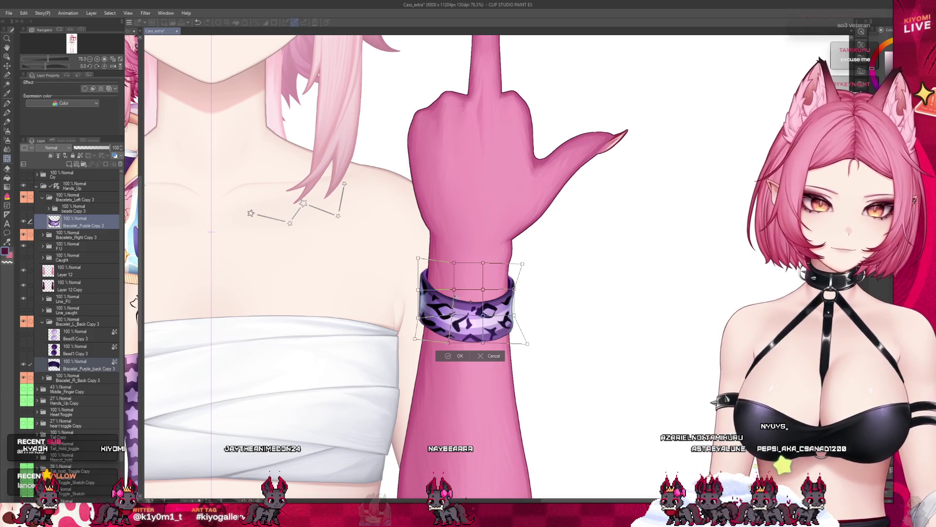
pyautogui.moveTo(454, 296); pyautogui.dragTo(455, 296)
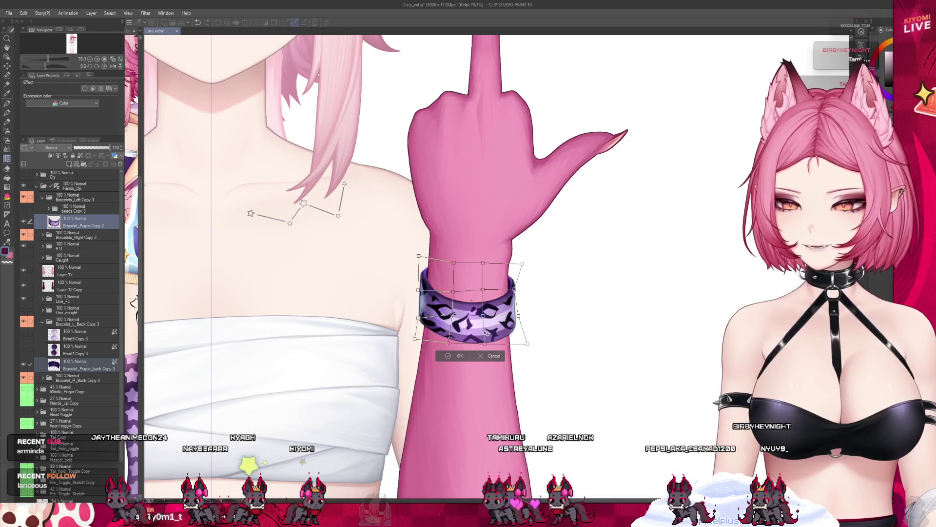
pyautogui.click(459, 355)
pyautogui.scroll(-3, 459, 355)
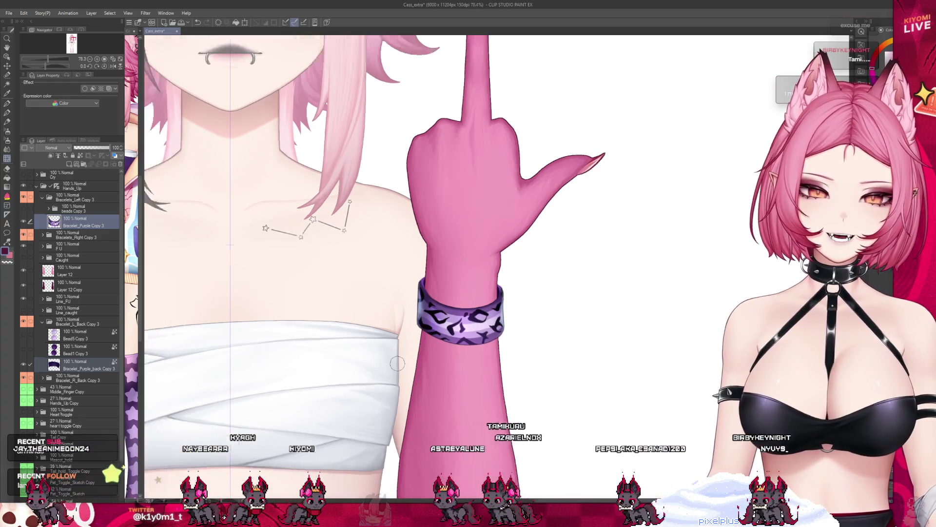
# - Move the Bracelet_Purple Copy 3 band about 22 px lower on the wrist
pyautogui.scroll(4, 449, 310)
pyautogui.scroll(3, 449, 310)
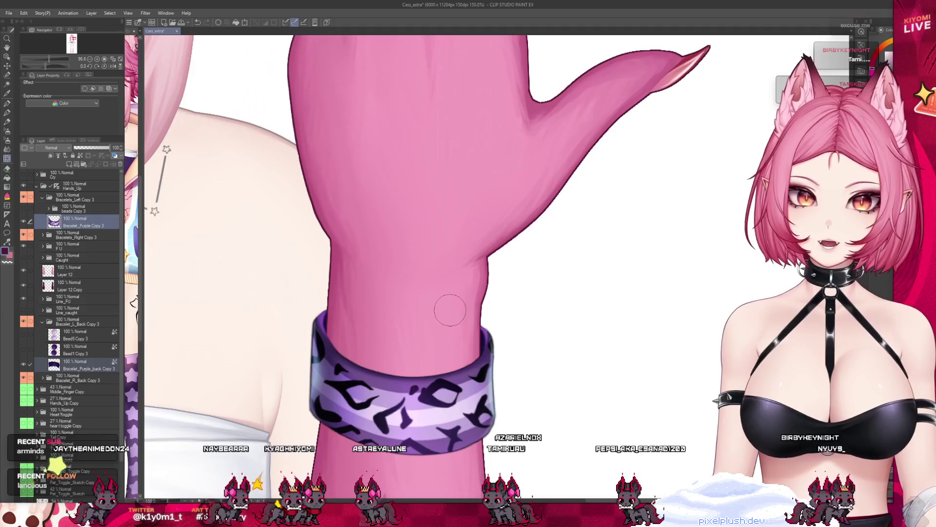
pyautogui.scroll(-2, 449, 306)
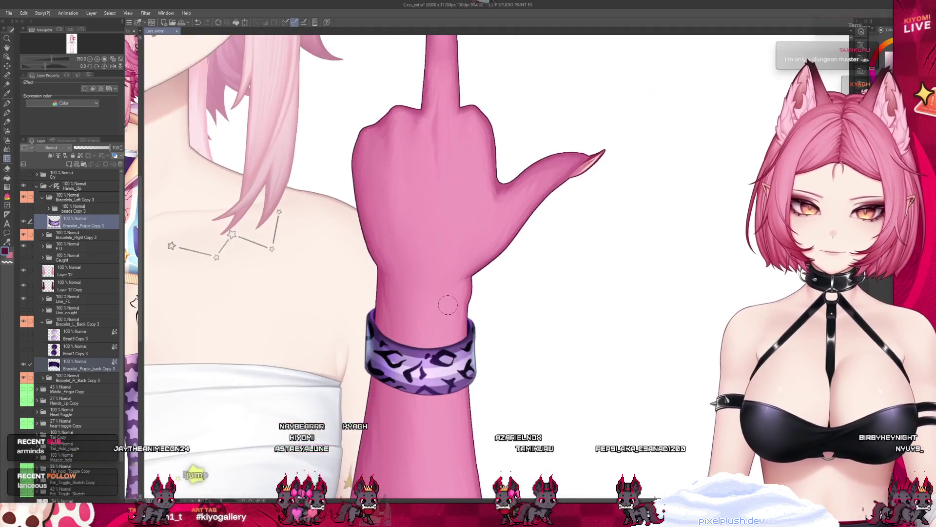
pyautogui.scroll(-2, 449, 306)
pyautogui.scroll(-1, 448, 306)
pyautogui.click(88, 349)
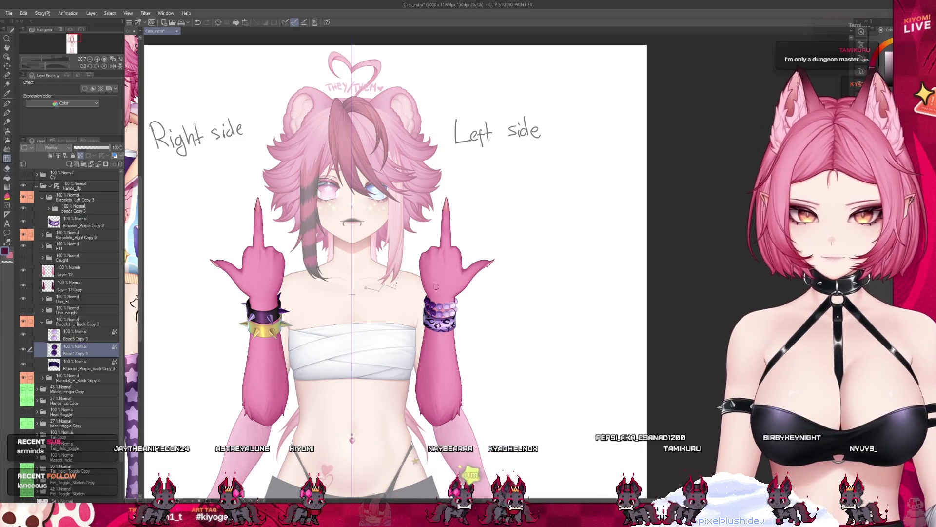
pyautogui.scroll(1, 436, 287)
pyautogui.scroll(1, 437, 286)
pyautogui.scroll(1, 466, 294)
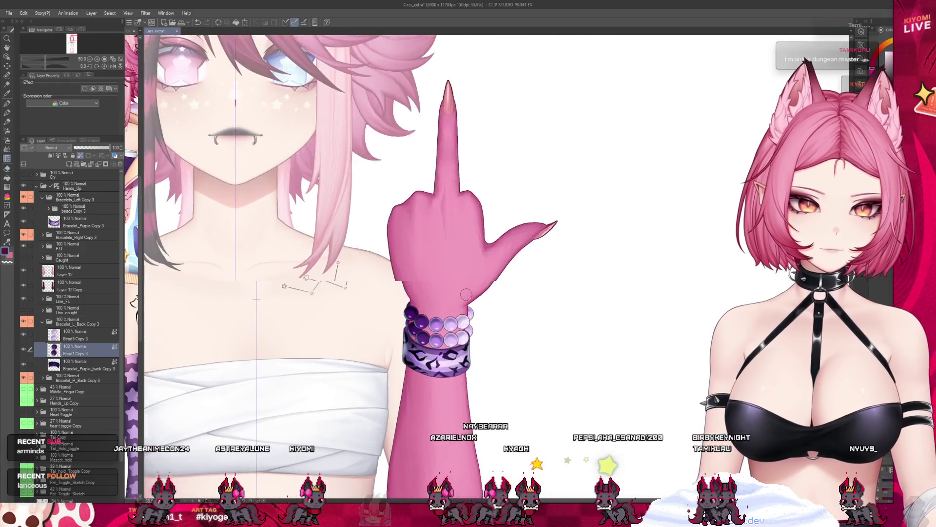
pyautogui.scroll(1, 466, 294)
pyautogui.scroll(1, 465, 294)
pyautogui.scroll(1, 466, 294)
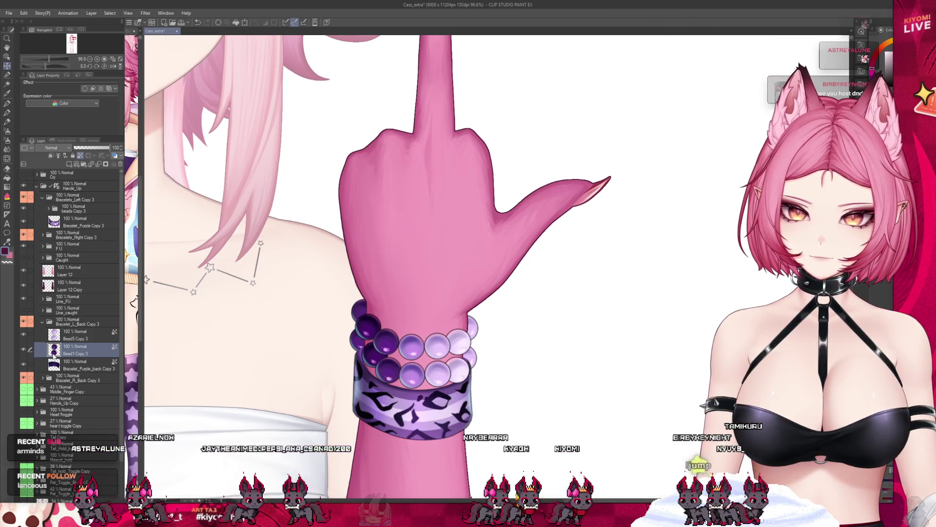
pyautogui.click(78, 222)
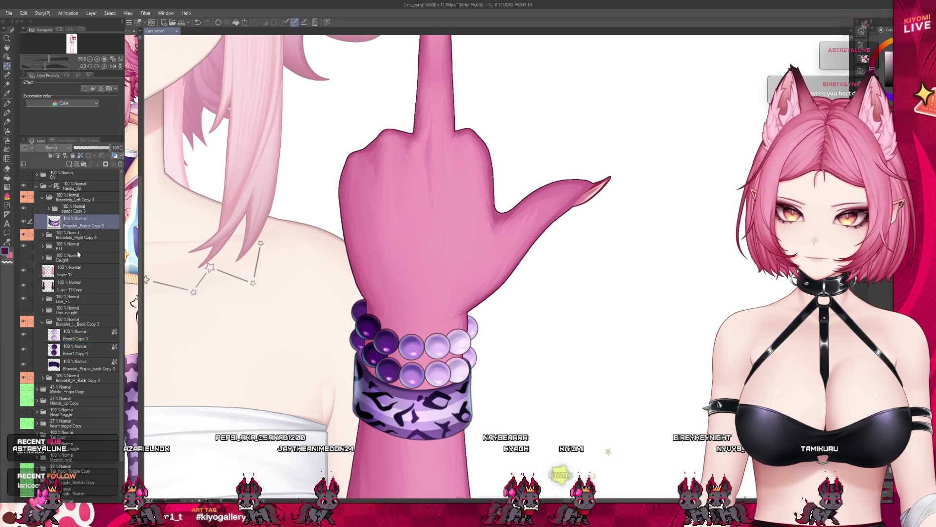
pyautogui.click(30, 364)
pyautogui.moveTo(472, 394); pyautogui.dragTo(473, 412)
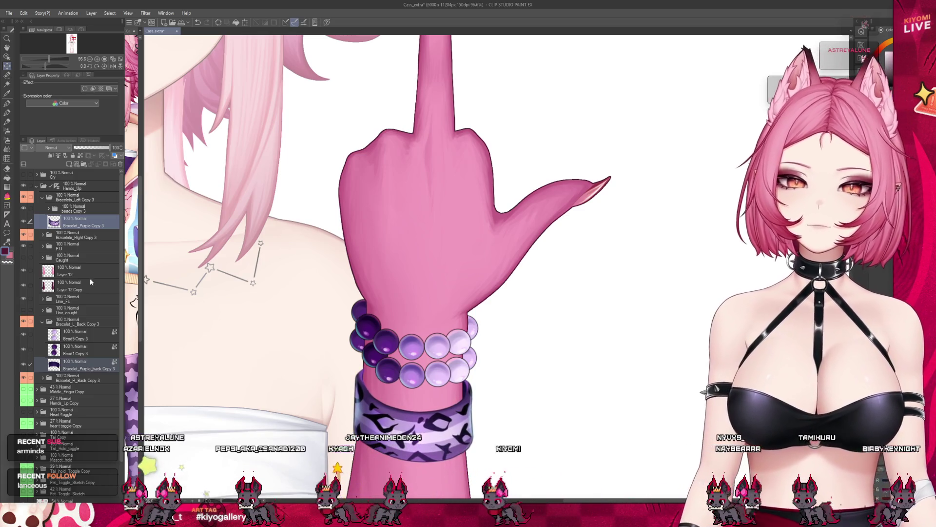
# - Shift the Bead5 Copy 3 light beads slightly right and down
pyautogui.click(79, 353)
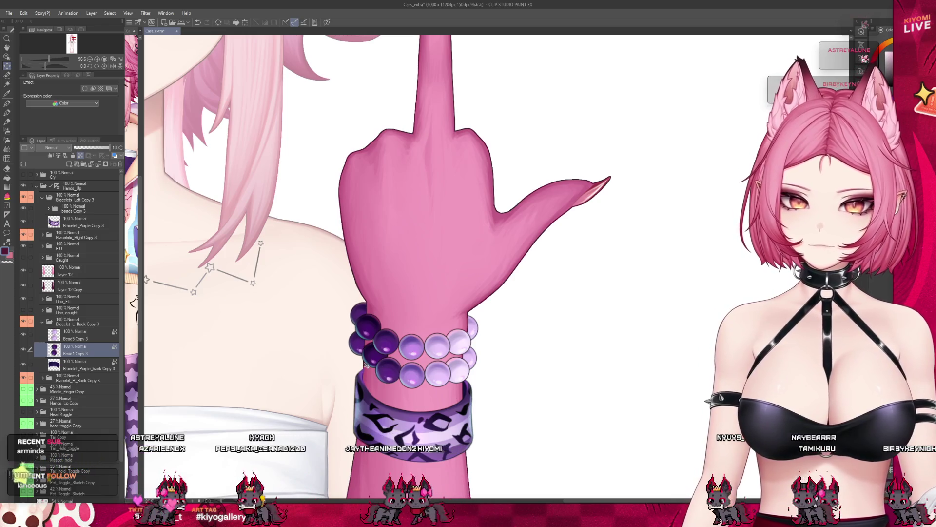
pyautogui.click(73, 334)
pyautogui.moveTo(533, 360); pyautogui.dragTo(537, 366)
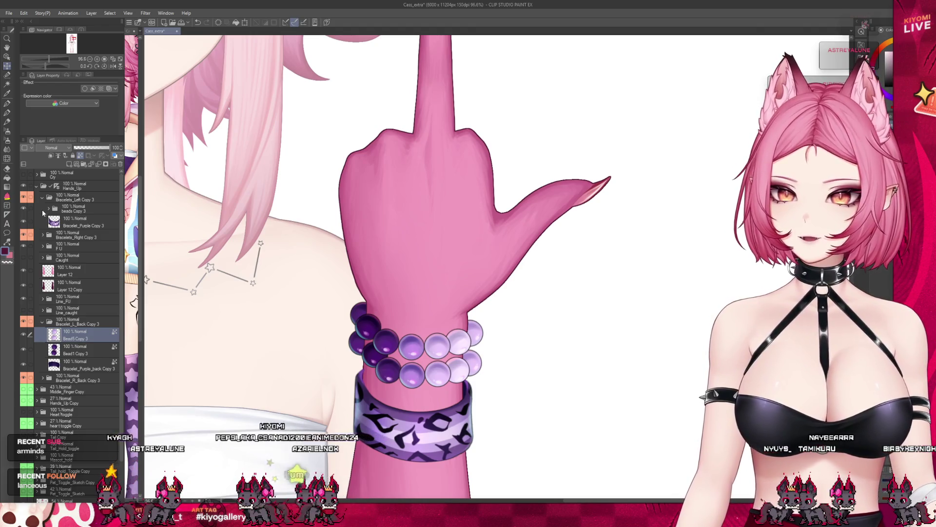
# - Expand beads Copy 3 and nudge the Bead2 Copy 4 dark bead slightly left and down
pyautogui.click(49, 209)
pyautogui.click(90, 286)
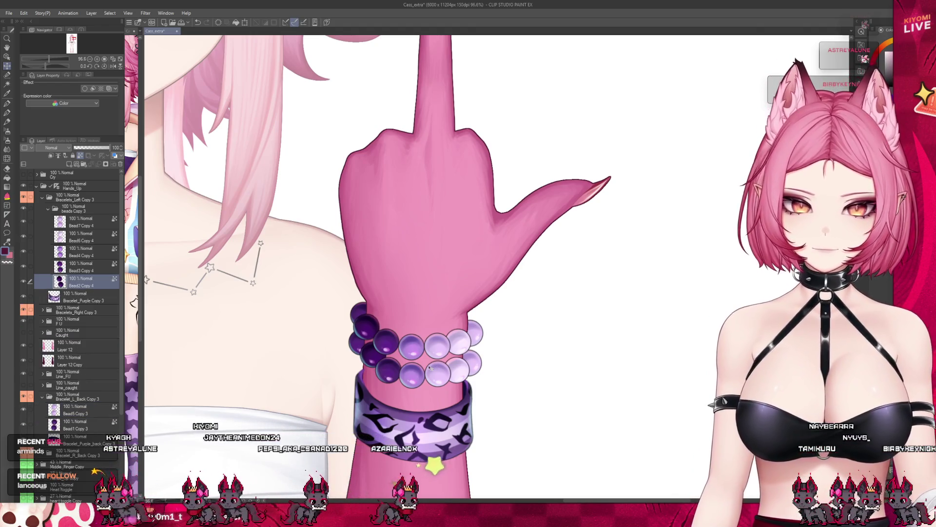
pyautogui.hotkey('ctrl', 't')
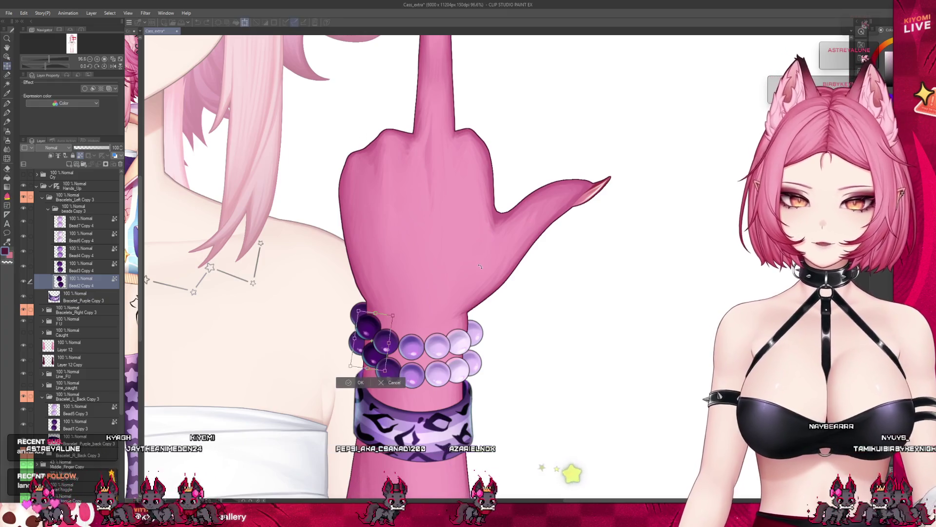
pyautogui.moveTo(371, 344); pyautogui.dragTo(365, 350)
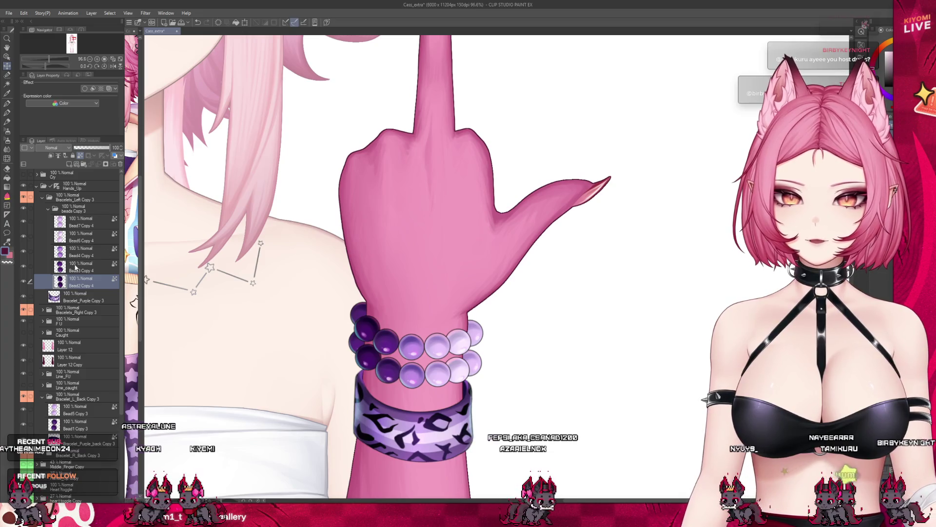
# - Shift the Bead3 Copy 4 middle bead pair left and down, then select Bead4 Copy 4
pyautogui.click(75, 267)
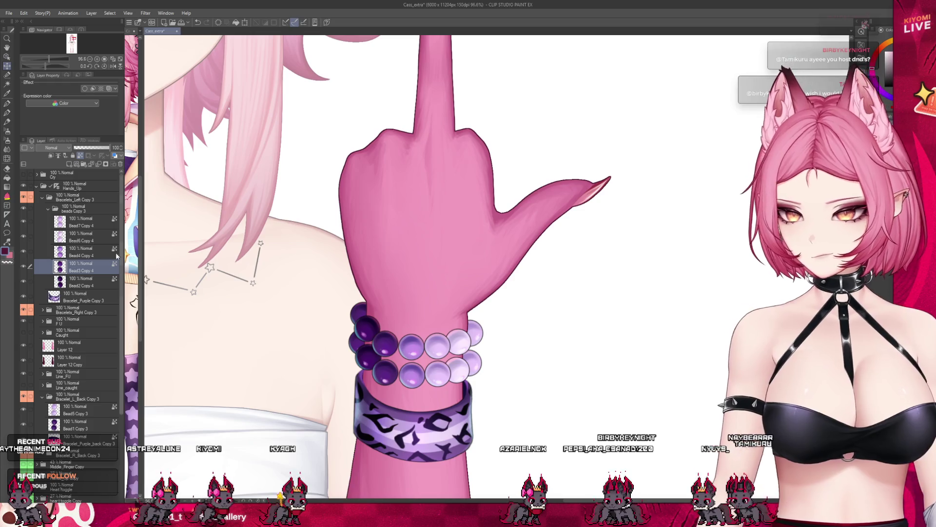
pyautogui.moveTo(413, 375); pyautogui.dragTo(407, 380)
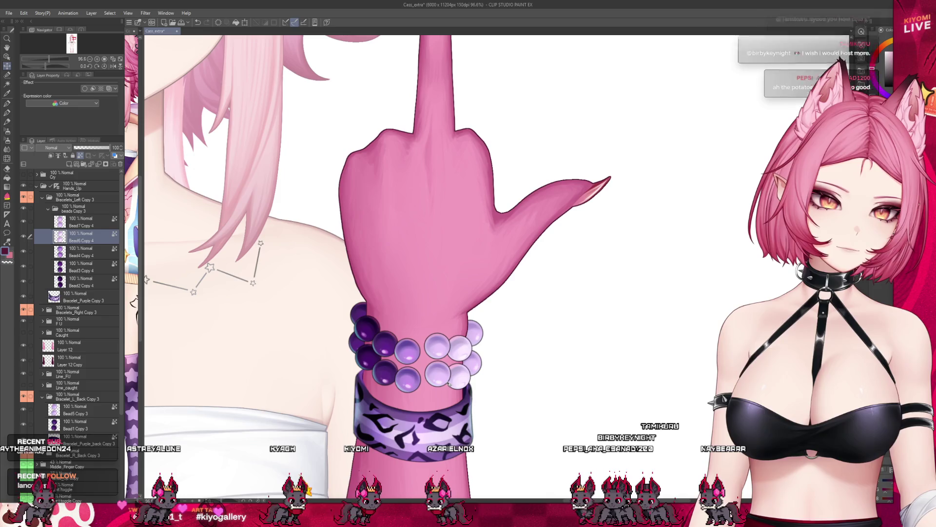
pyautogui.click(73, 223)
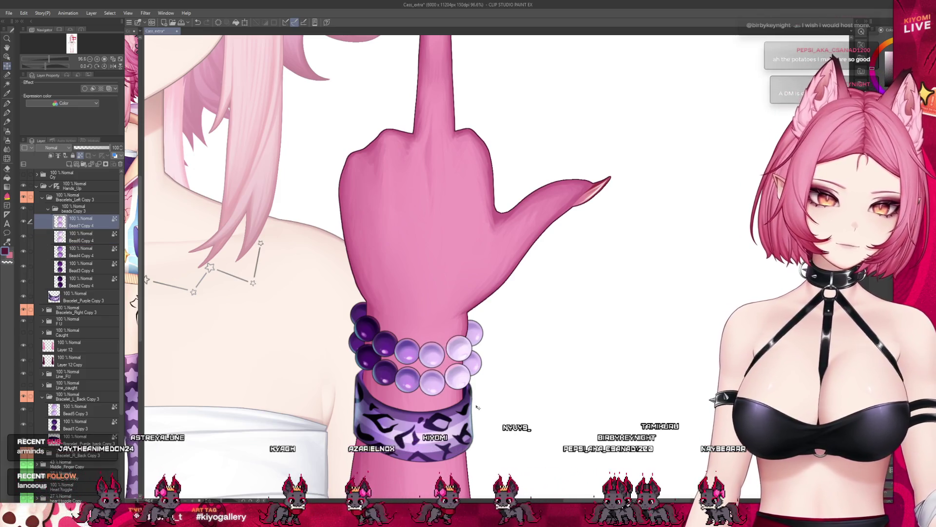
pyautogui.hotkey('alt', '[')
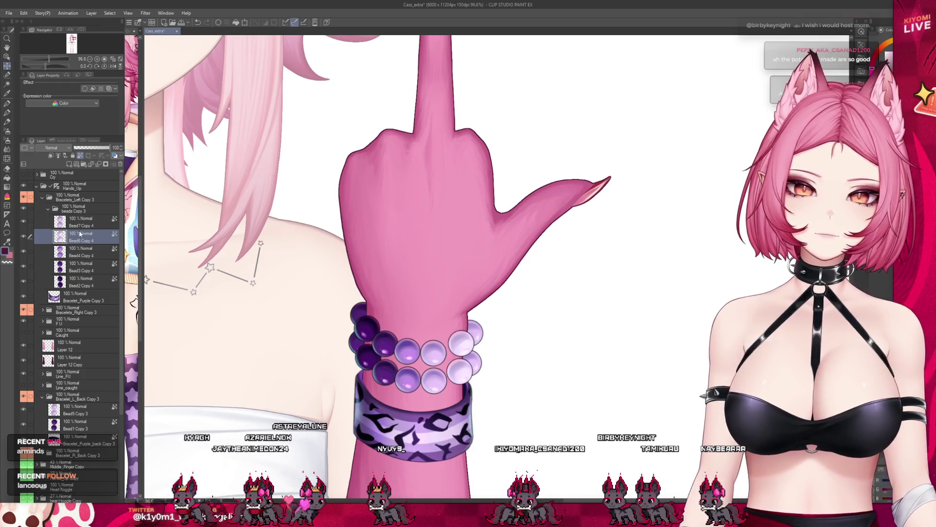
pyautogui.hotkey('alt', ']')
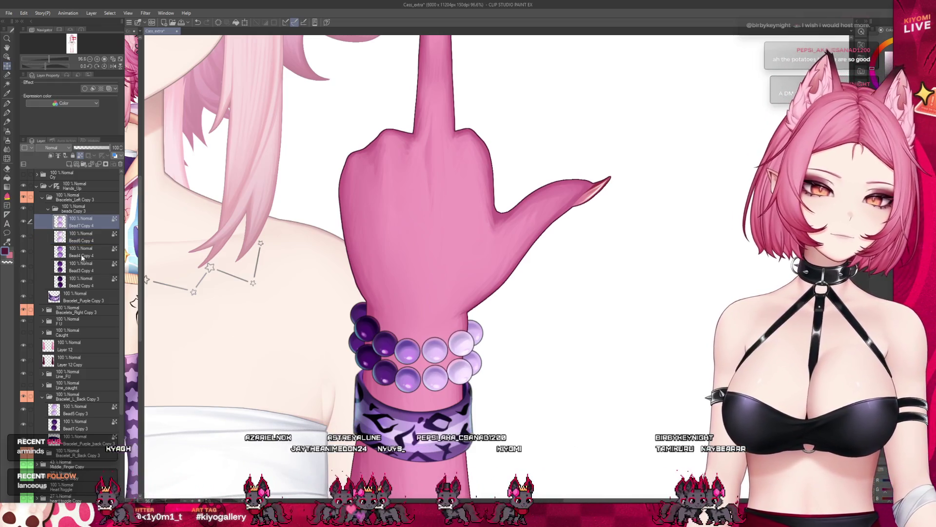
pyautogui.click(82, 257)
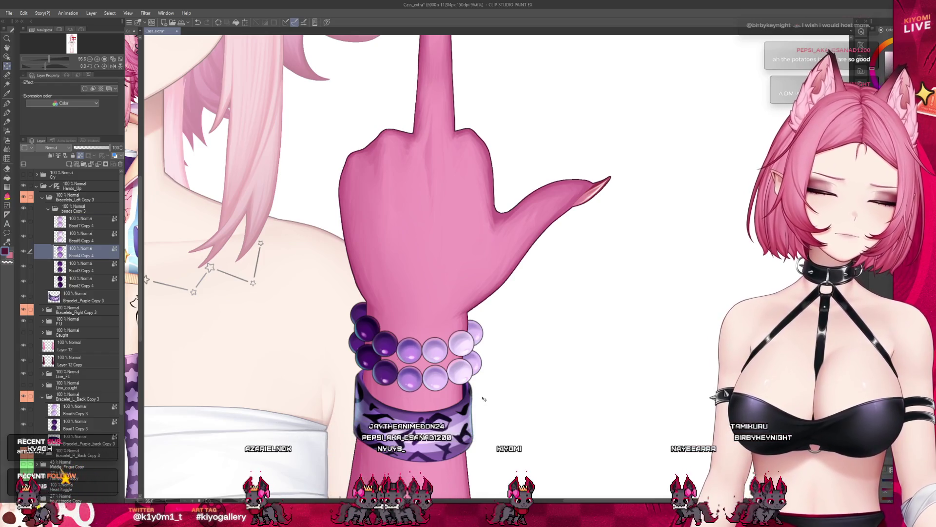
pyautogui.scroll(-1, 483, 395)
pyautogui.scroll(-1, 473, 370)
# - Zoom out to view the full character, then collapse beads Copy 3 and Bracelets_Left Copy 3
pyautogui.scroll(-4, 453, 331)
pyautogui.scroll(-1, 439, 299)
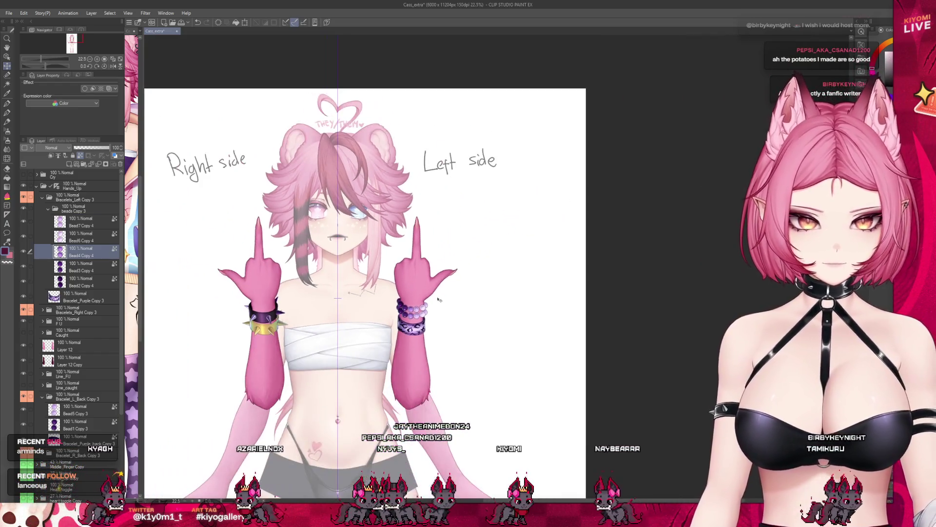
pyautogui.scroll(2, 349, 298)
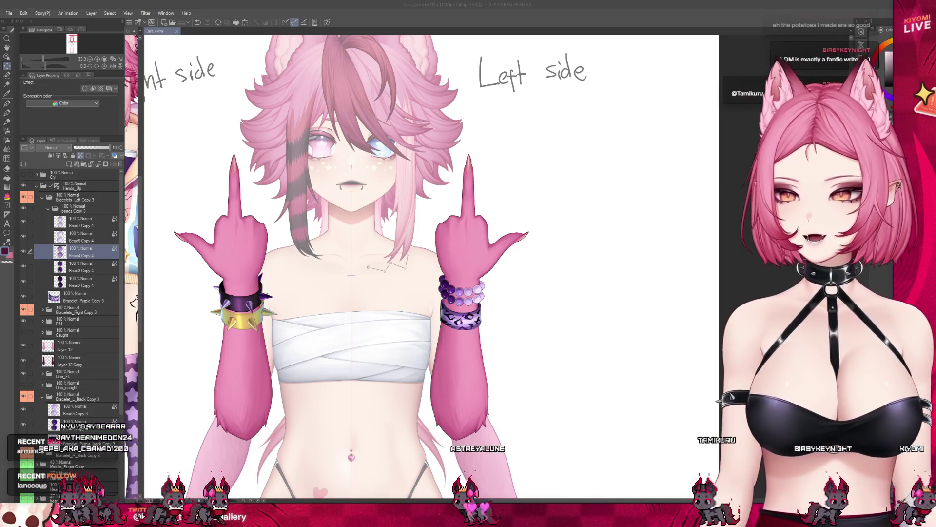
pyautogui.scroll(-5, 431, 268)
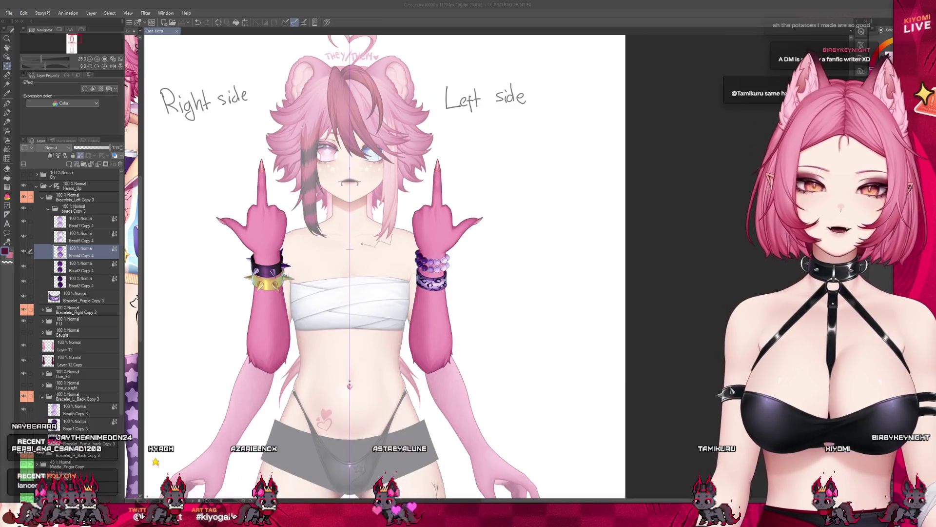
pyautogui.scroll(5, 432, 268)
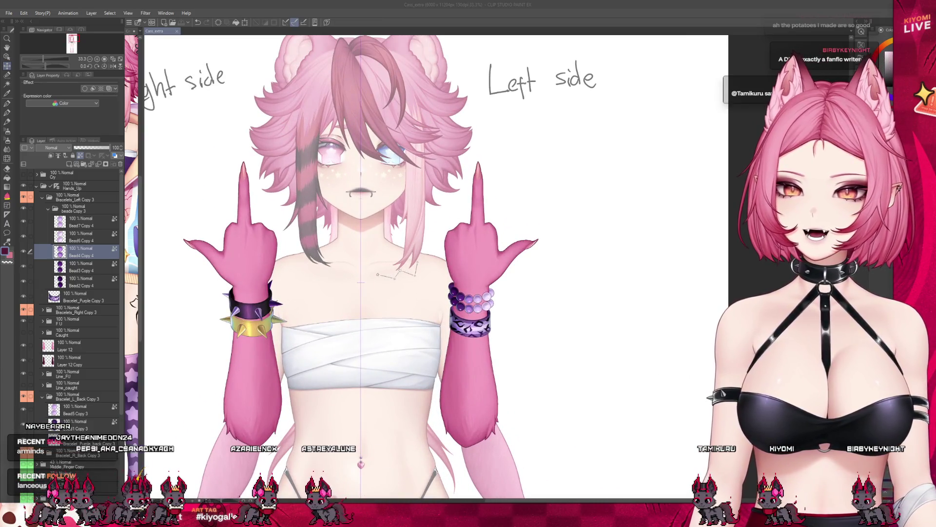
pyautogui.click(48, 208)
pyautogui.click(65, 211)
pyautogui.click(43, 198)
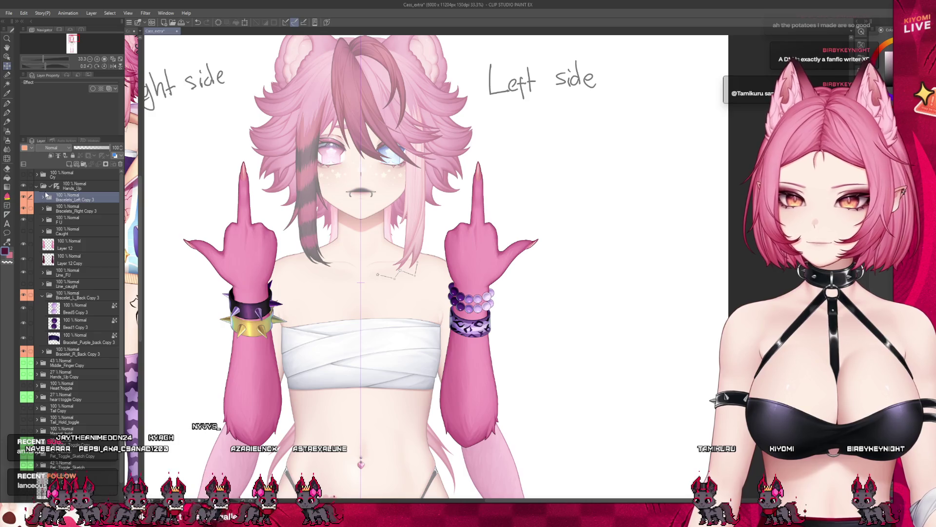
# - Compare the Caught open hands and F U hands by toggling their visibility
pyautogui.click(24, 231)
pyautogui.click(23, 219)
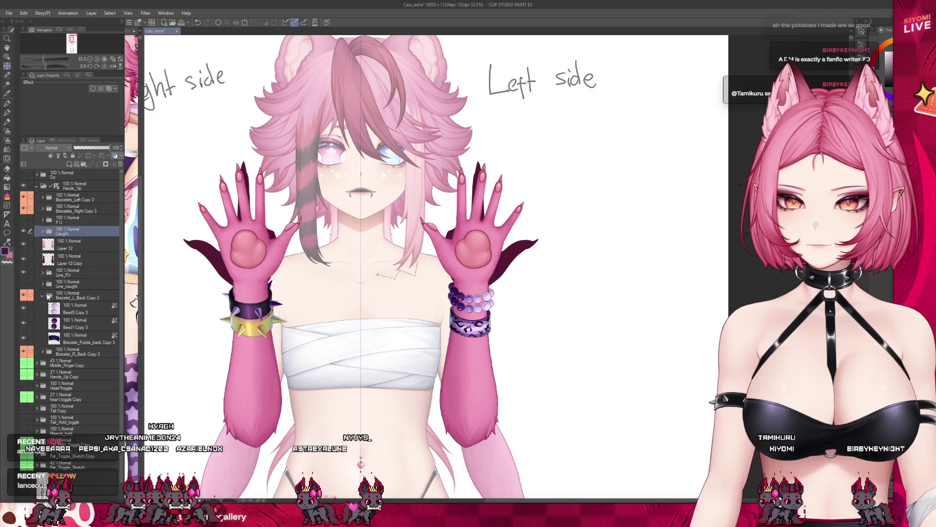
pyautogui.click(43, 296)
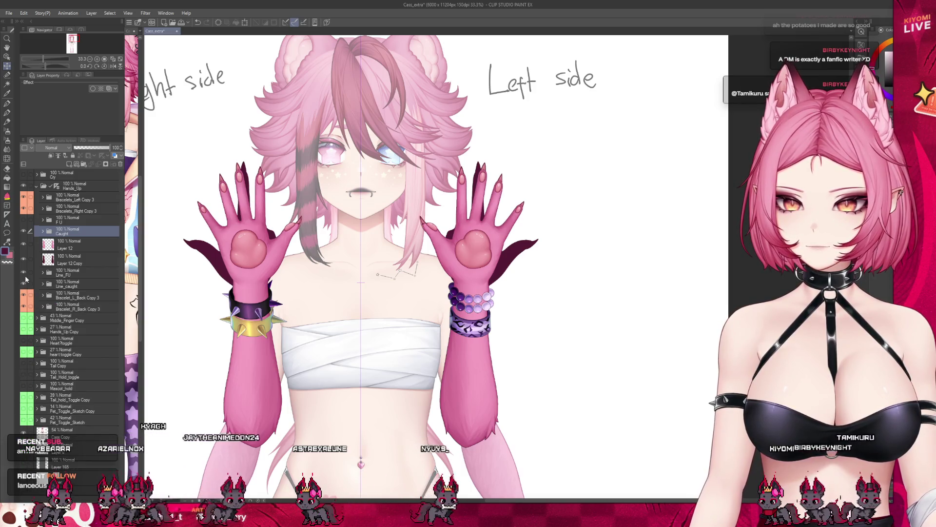
pyautogui.click(25, 278)
pyautogui.scroll(-2, 352, 231)
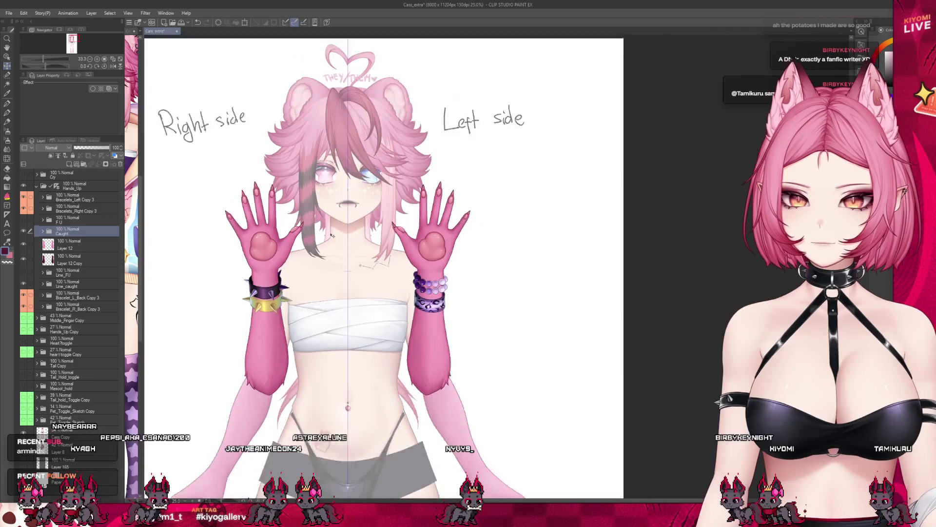
pyautogui.scroll(-1, 352, 230)
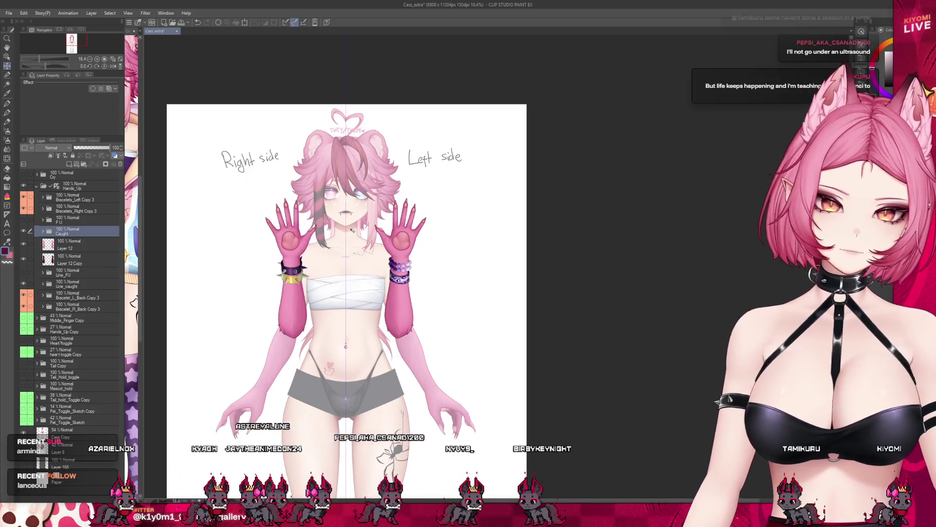
pyautogui.scroll(-1, 352, 231)
pyautogui.scroll(2, 352, 231)
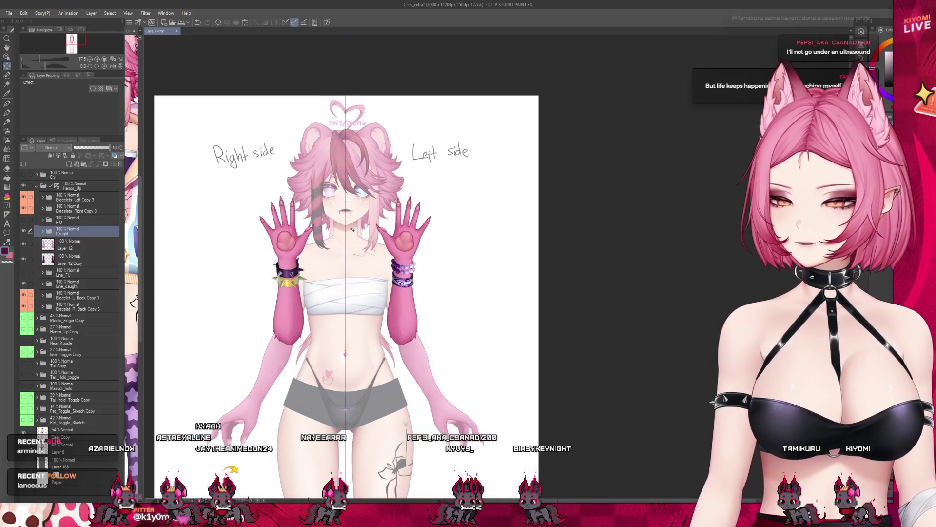
pyautogui.scroll(3, 318, 240)
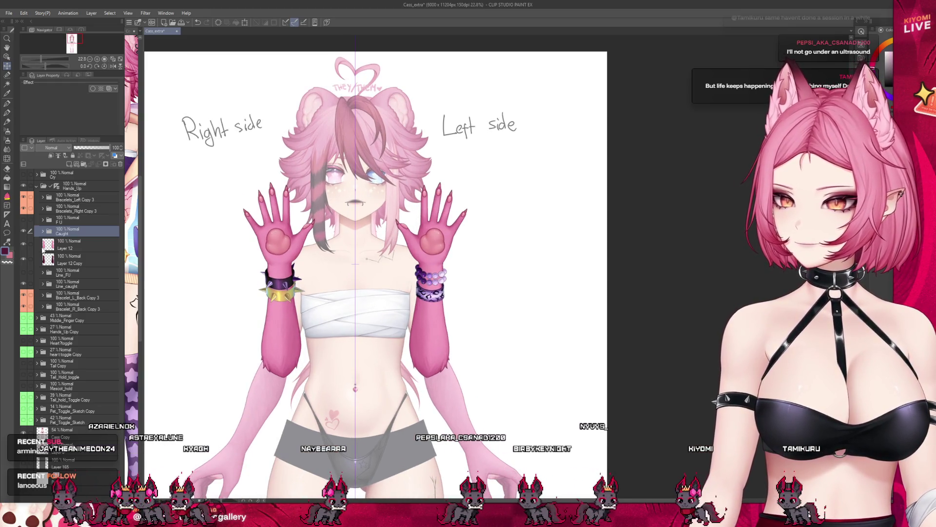
# - Hide the dark open hands, show the pink middle-finger hands, and save the file
pyautogui.click(25, 231)
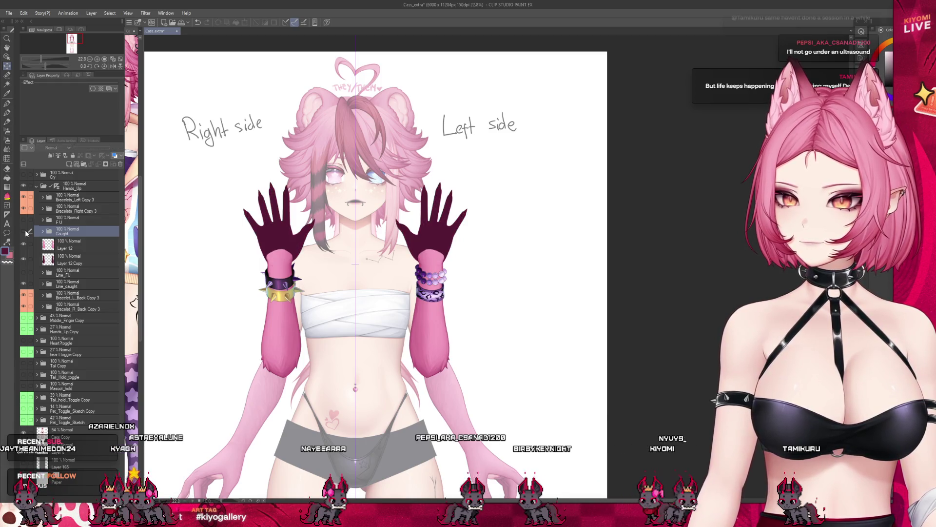
pyautogui.click(26, 286)
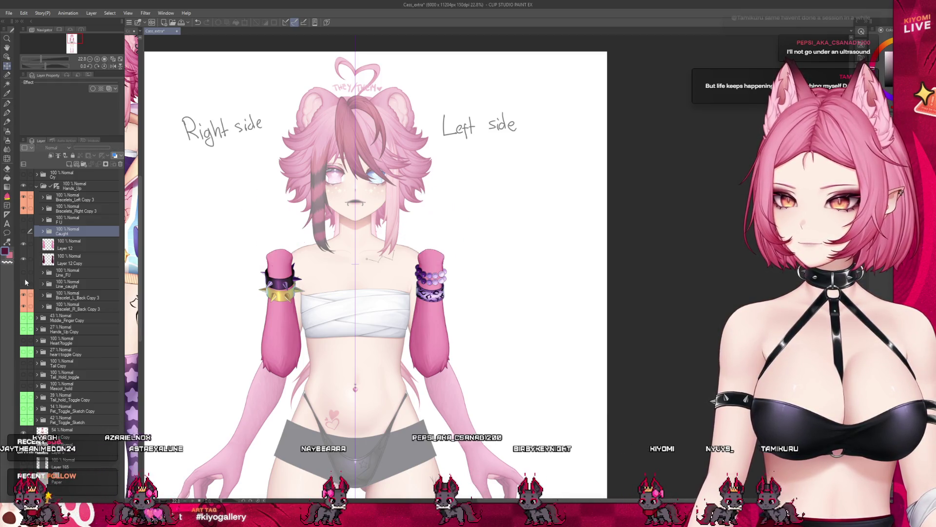
pyautogui.click(25, 276)
pyautogui.click(25, 221)
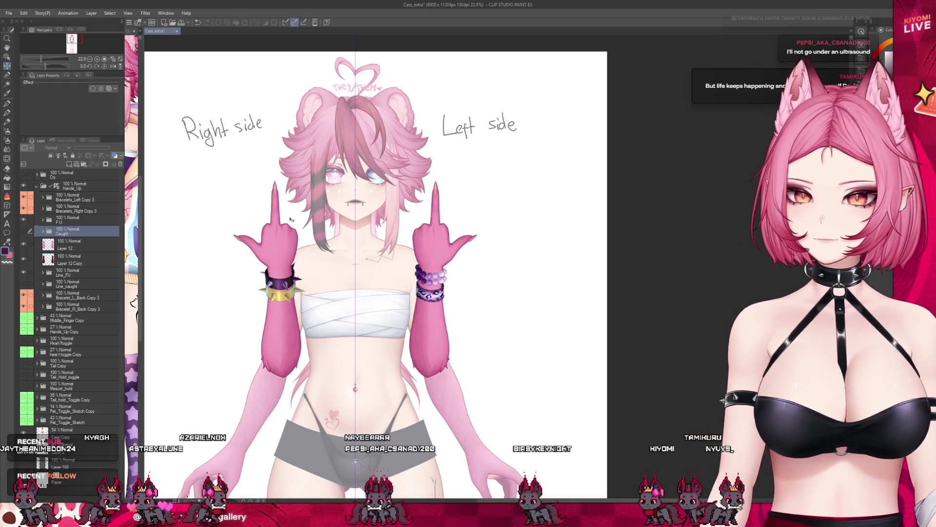
pyautogui.scroll(-3, 291, 213)
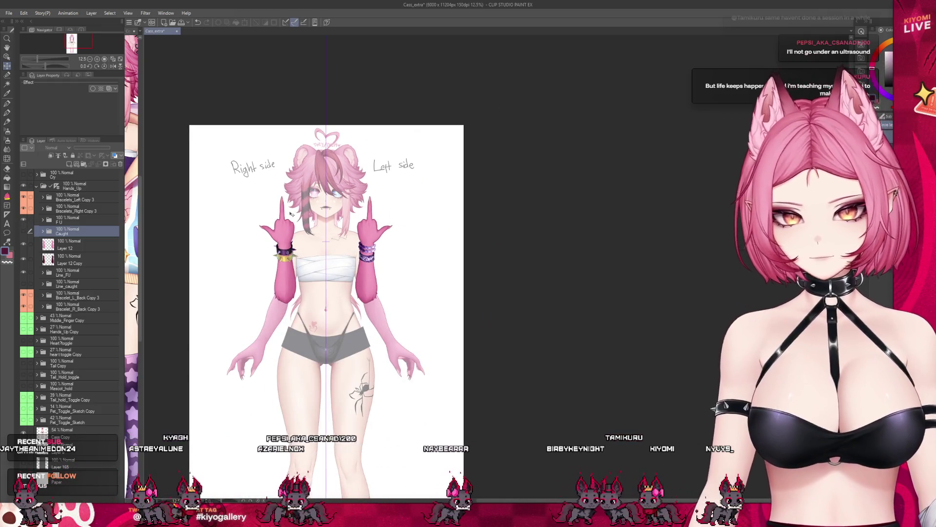
pyautogui.scroll(5, 291, 213)
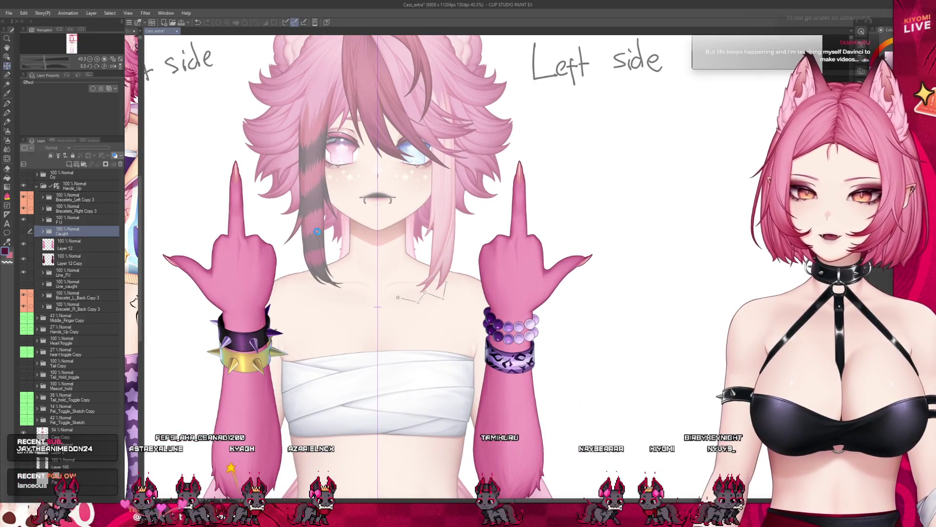
pyautogui.hotkey('ctrl', 's')
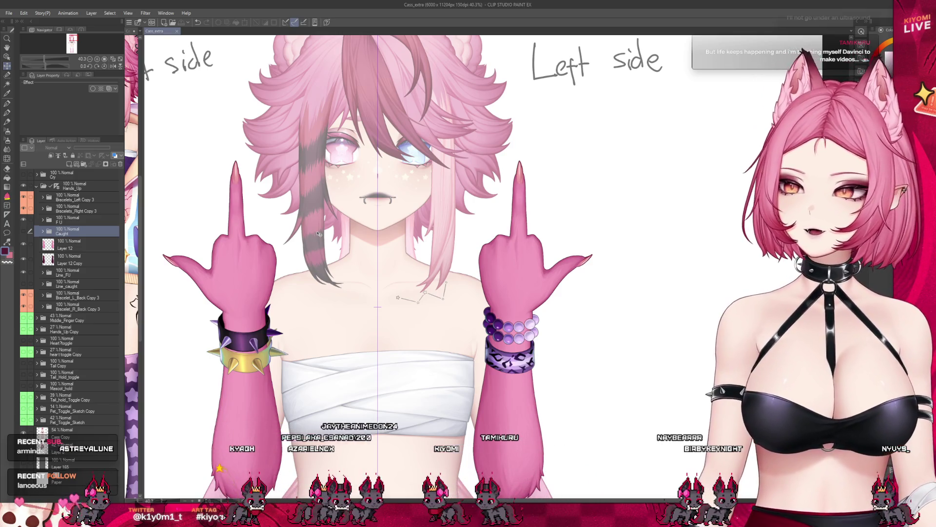
pyautogui.scroll(-2, 320, 234)
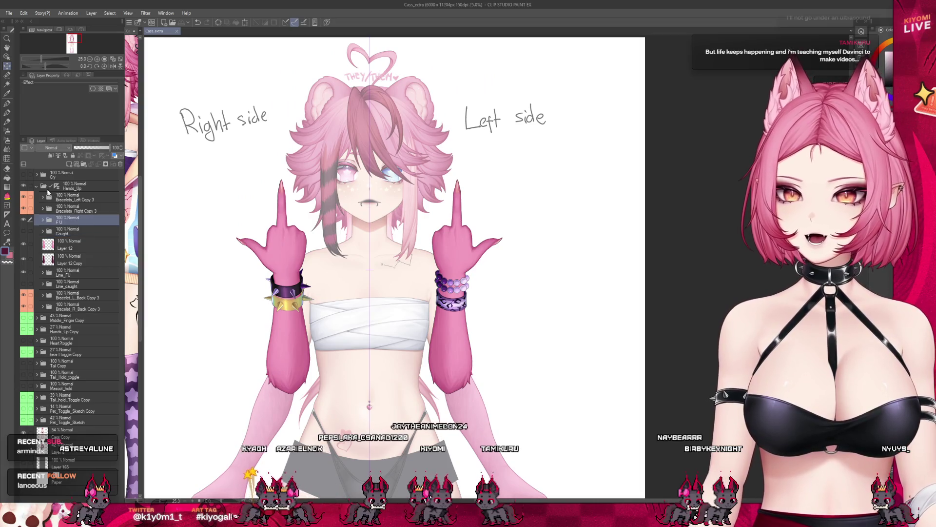
# - Collapse the Hands_Up folder and save Cass_extra
pyautogui.click(37, 186)
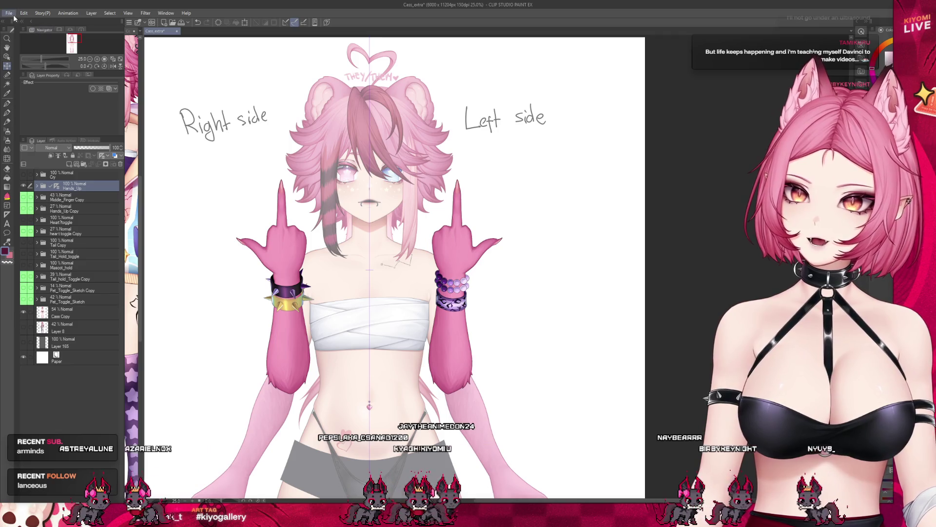
pyautogui.press('alt')
pyautogui.hotkey('ctrl', 's')
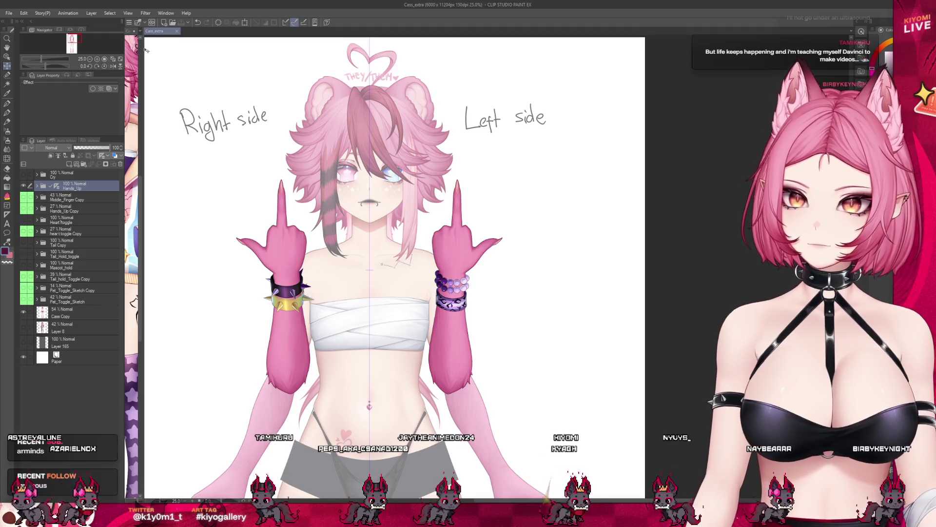
# - Show the Cass file alongside and select its Phone_hold layer
pyautogui.moveTo(143, 48); pyautogui.dragTo(378, 48)
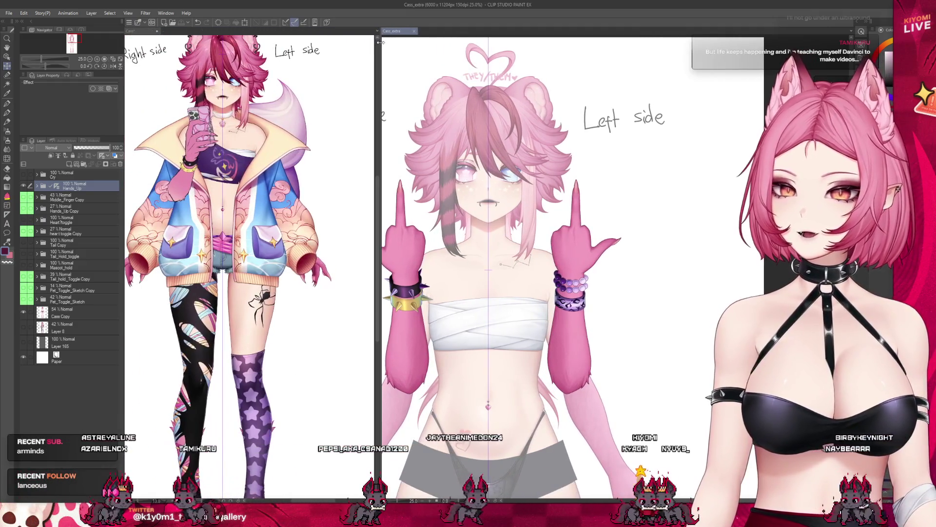
pyautogui.click(200, 241)
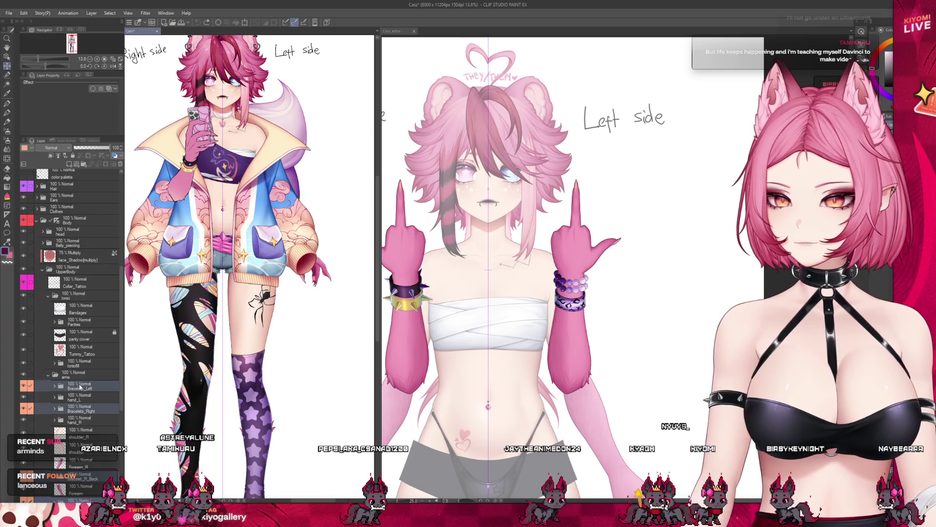
pyautogui.click(48, 296)
pyautogui.click(42, 269)
pyautogui.scroll(3, 73, 293)
pyautogui.click(82, 313)
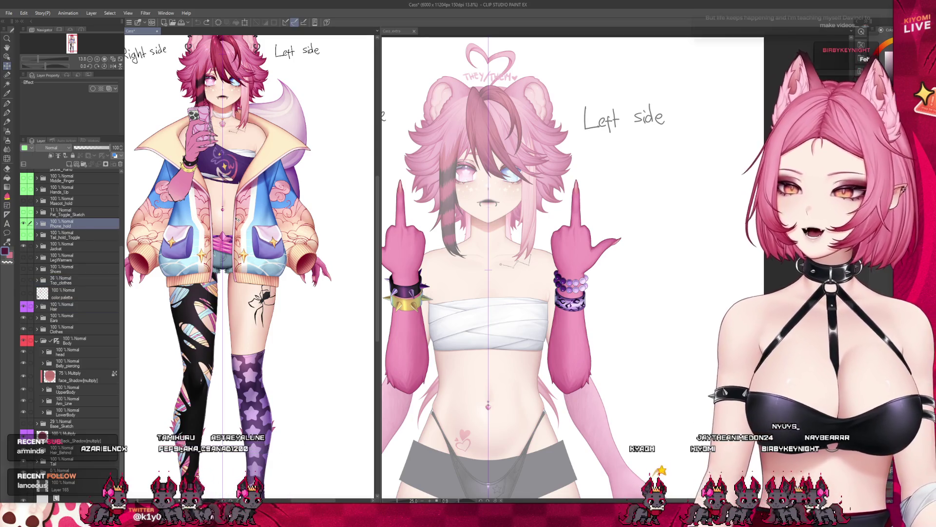
# - Close the Cass pane and paste the phone-holding hand into Cass_extra above Hands_Up
pyautogui.moveTo(381, 152); pyautogui.dragTo(58, 146)
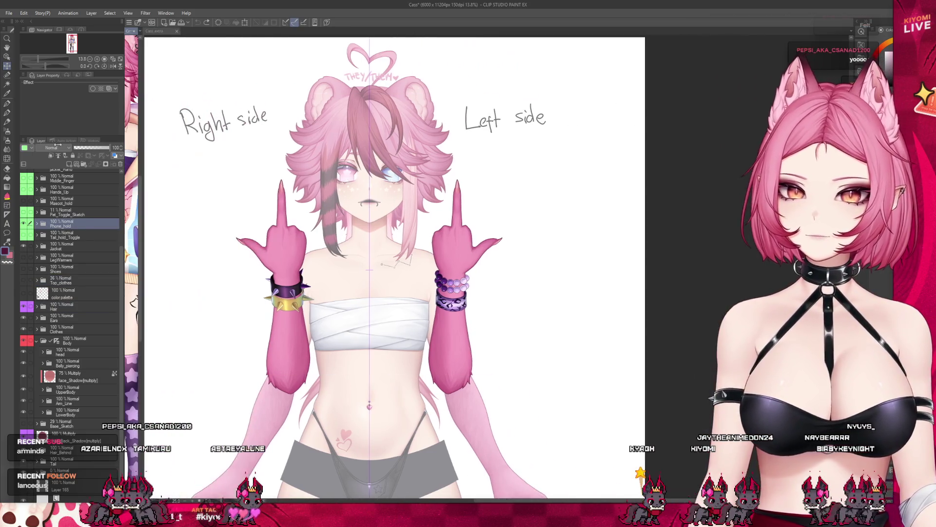
pyautogui.click(685, 236)
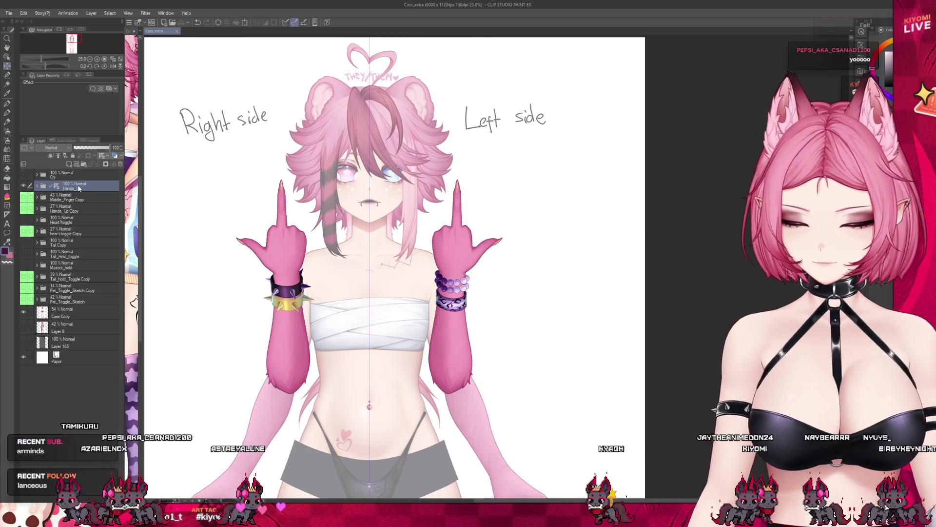
pyautogui.hotkey('ctrl', 'v')
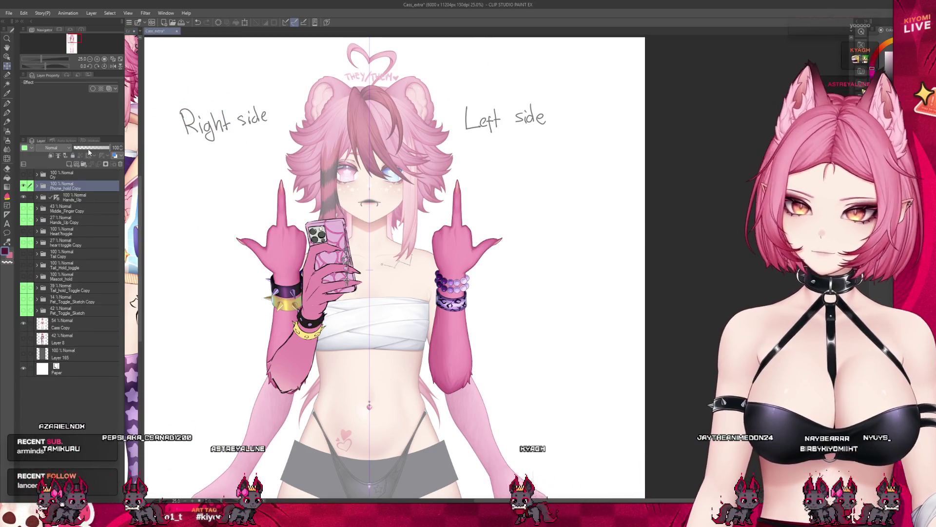
# - Set Phone_hold Copy to 41% opacity and hide the Hands_Up layer
pyautogui.click(88, 148)
pyautogui.click(24, 198)
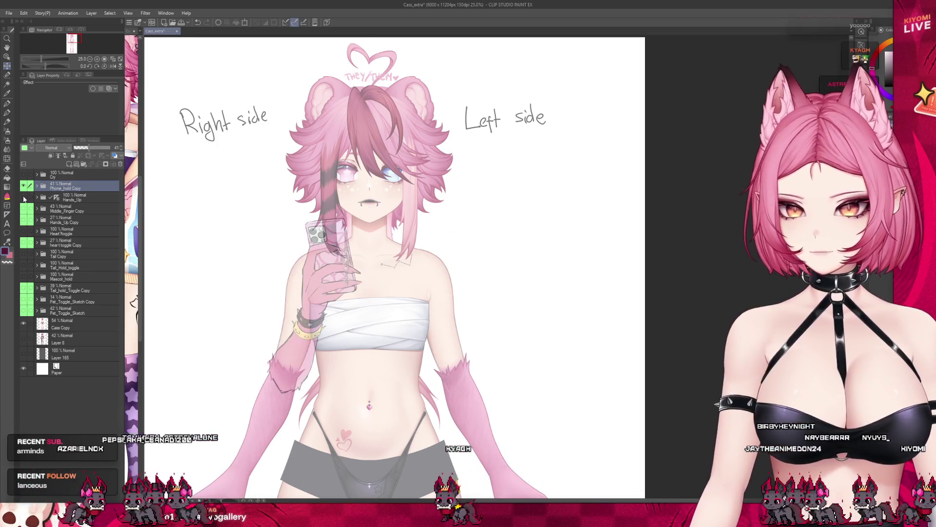
pyautogui.scroll(1, 298, 296)
pyautogui.scroll(1, 299, 296)
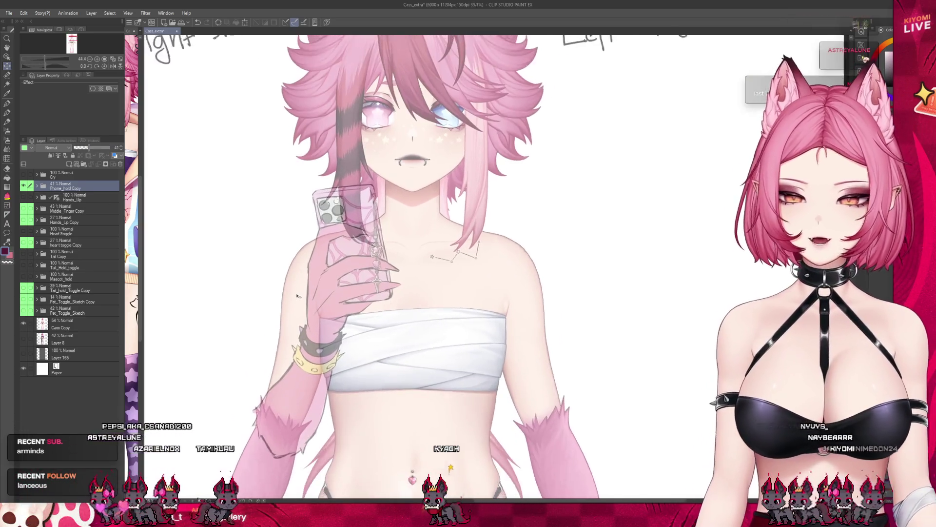
pyautogui.scroll(-1, 298, 296)
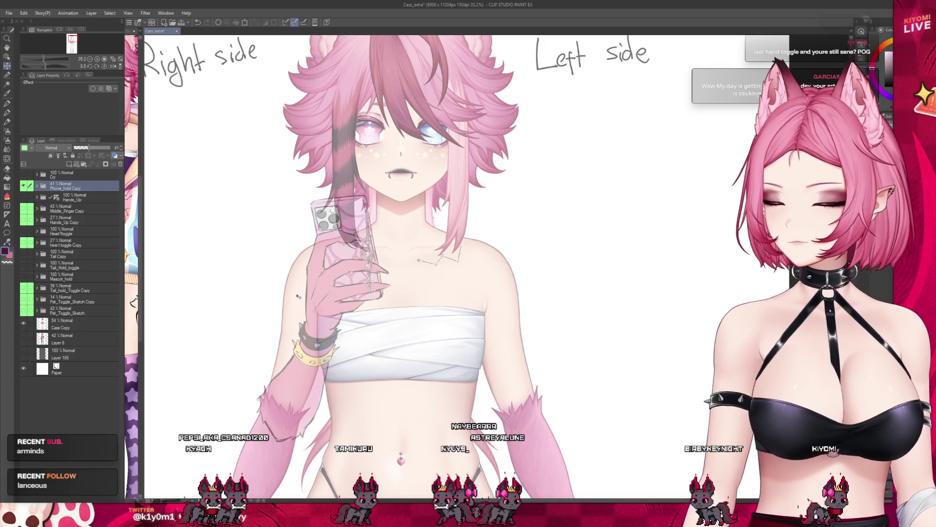
# - Add a new layer folder containing an empty Layer 14
pyautogui.scroll(1, 298, 296)
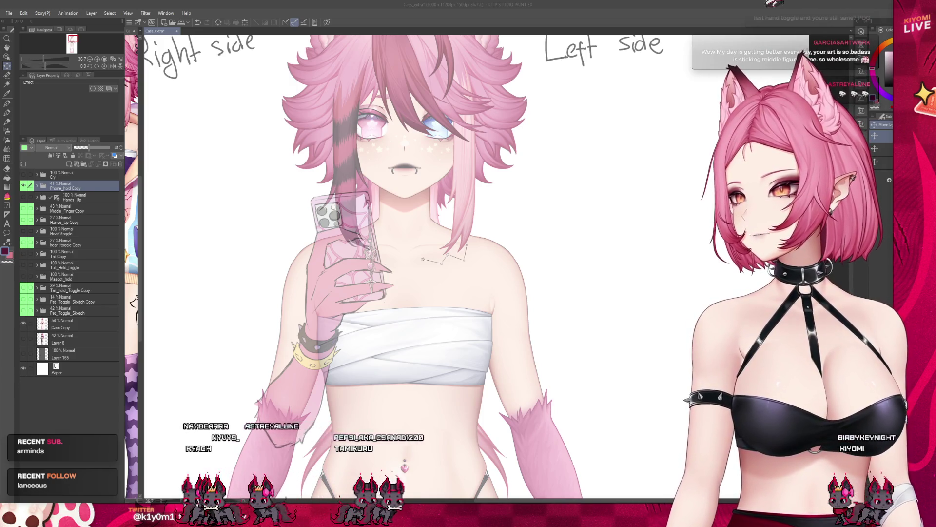
pyautogui.scroll(1, 314, 266)
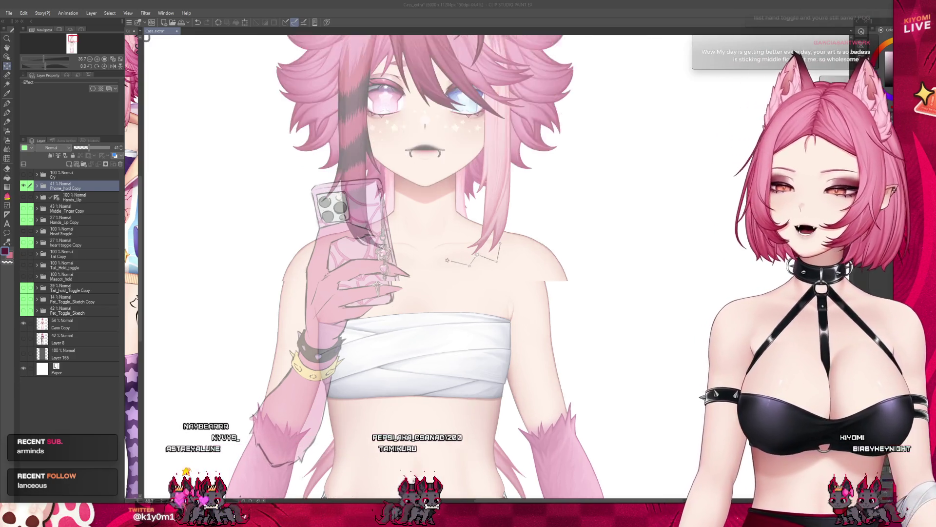
pyautogui.scroll(1, 307, 224)
pyautogui.click(73, 185)
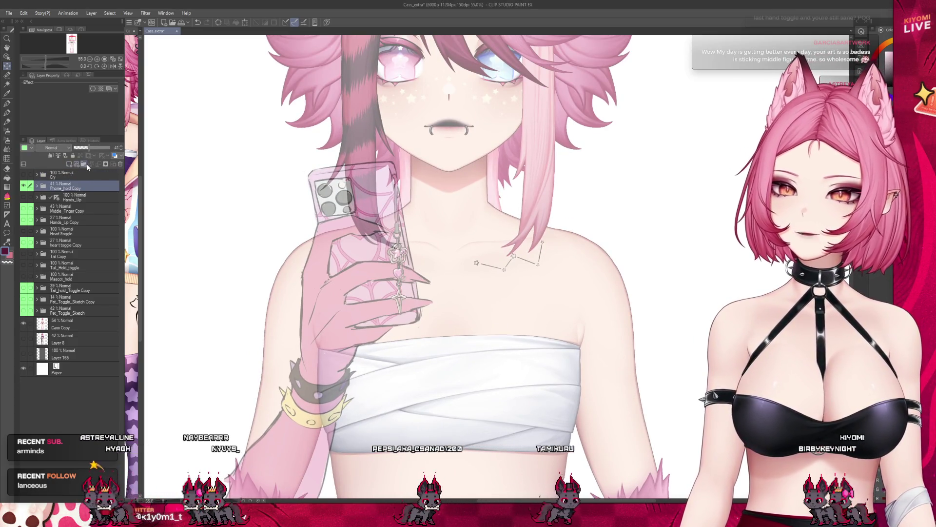
pyautogui.click(87, 163)
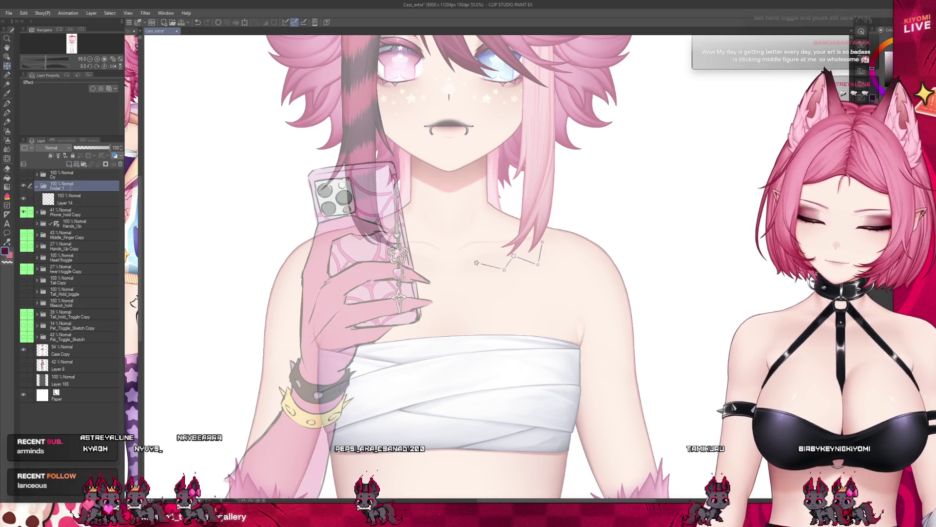
# - Name the new folder Phone_Hold and give its Layer 14 a dark magenta border effect
pyautogui.doubleClick(54, 188)
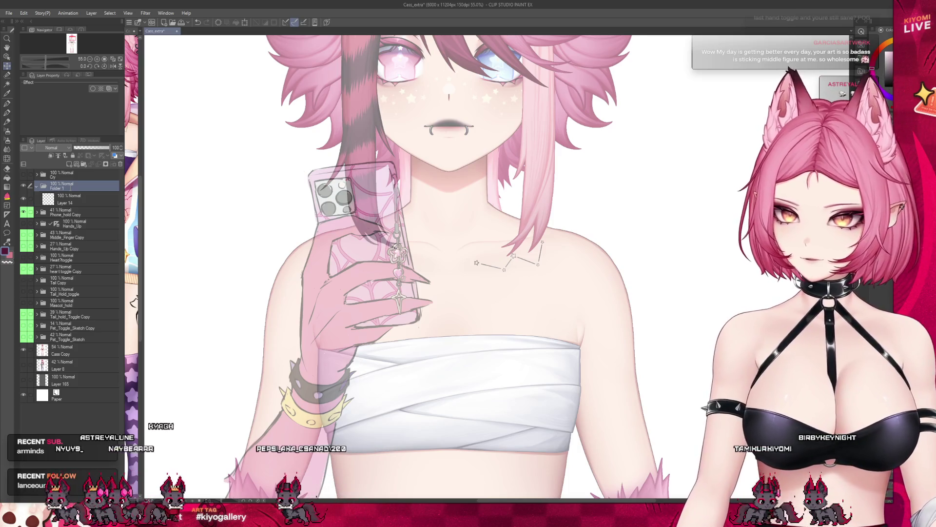
pyautogui.write('Phone_Hold')
pyautogui.click(69, 198)
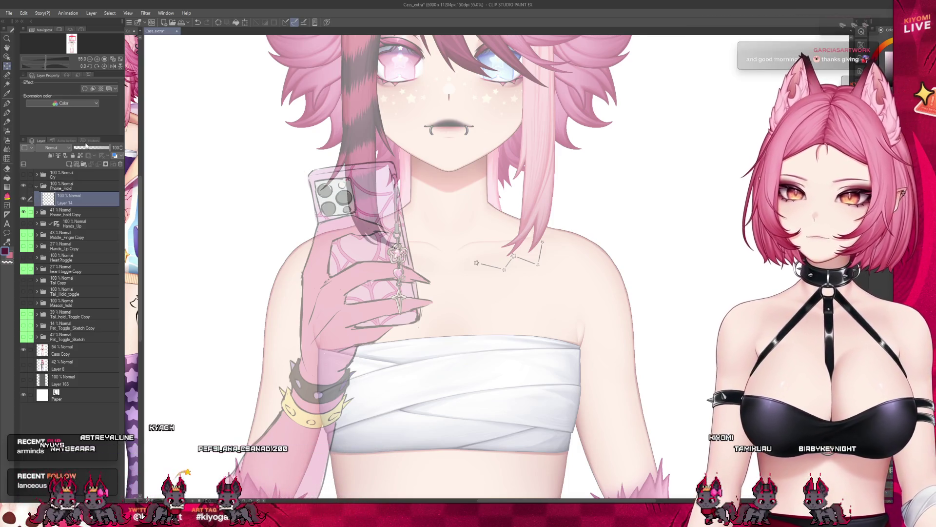
pyautogui.click(85, 89)
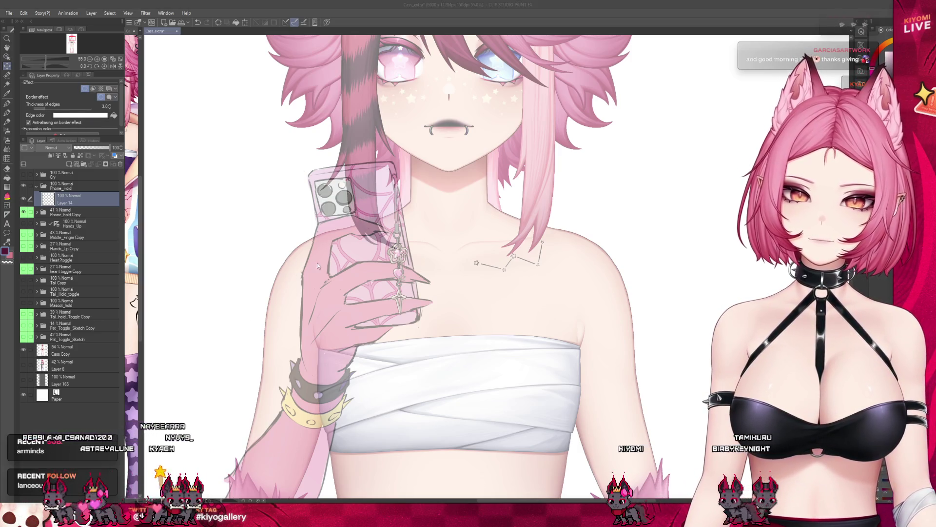
pyautogui.press('Return')
# - Fade the Phone_hold Copy layer to 34% opacity, then reselect Layer 14
pyautogui.click(78, 214)
pyautogui.moveTo(95, 148); pyautogui.dragTo(361, 312)
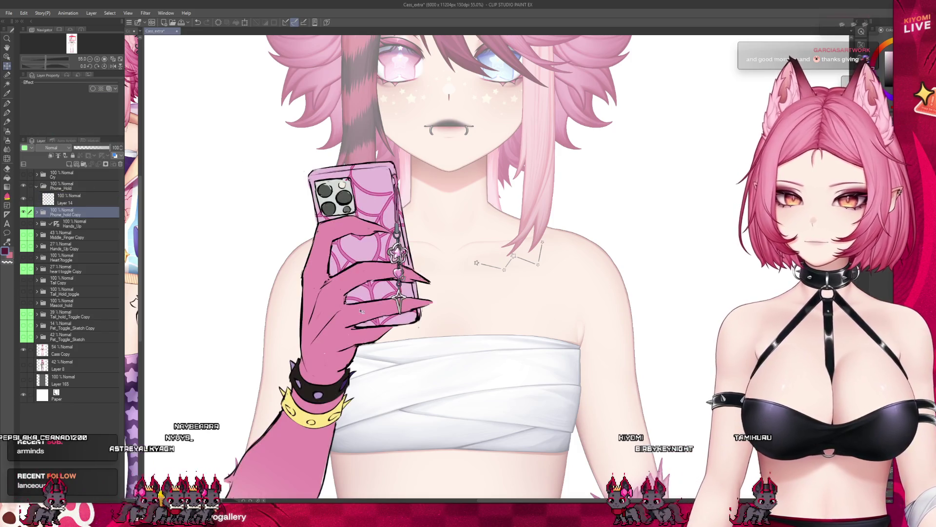
pyautogui.moveTo(108, 148); pyautogui.dragTo(87, 149)
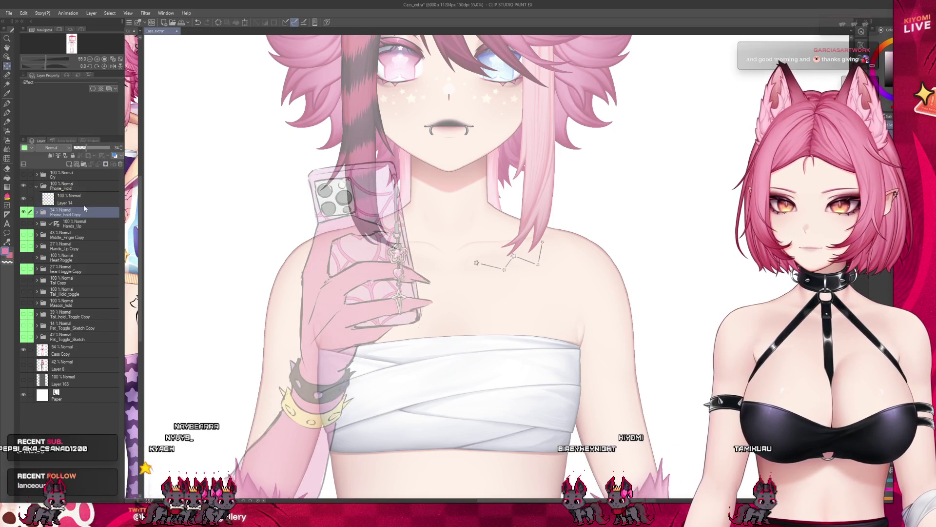
pyautogui.click(69, 199)
# - Zoom the canvas to about 109% around the phone and collarbone area
pyautogui.scroll(-3, 468, 268)
pyautogui.scroll(-3, 469, 268)
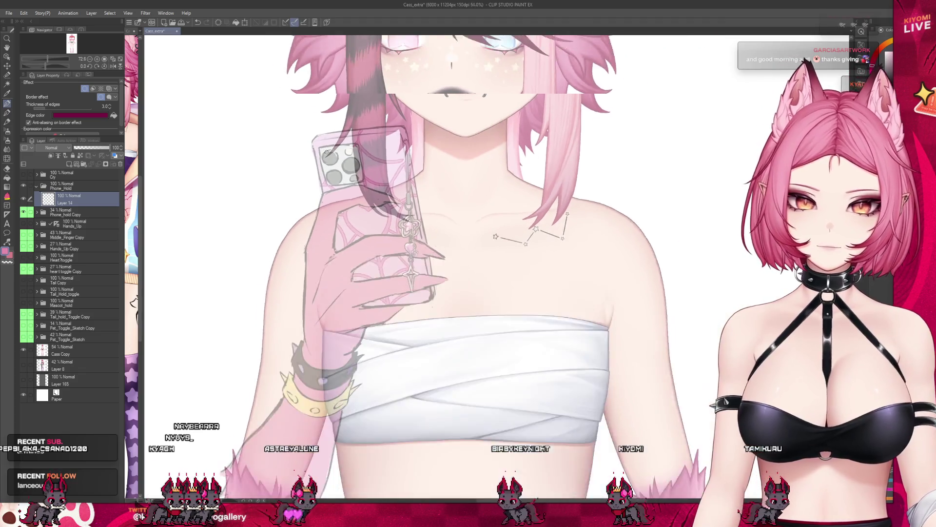
pyautogui.scroll(-3, 469, 268)
pyautogui.scroll(-3, 468, 268)
pyautogui.scroll(1, 163, 136)
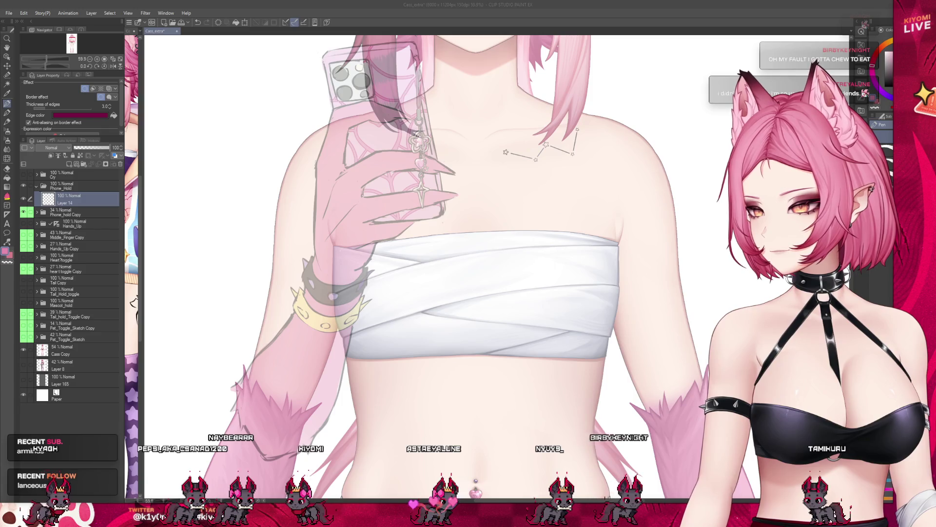
pyautogui.scroll(1, 460, 259)
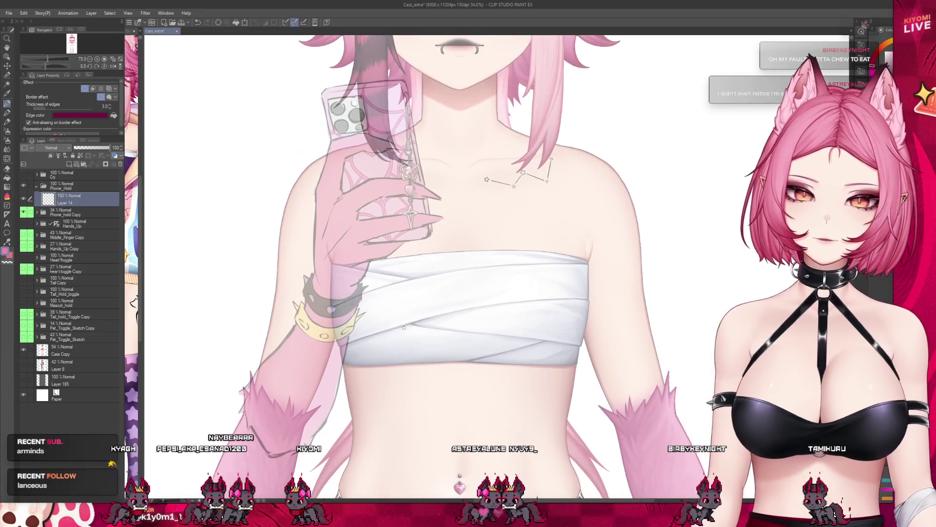
pyautogui.scroll(-2, 403, 324)
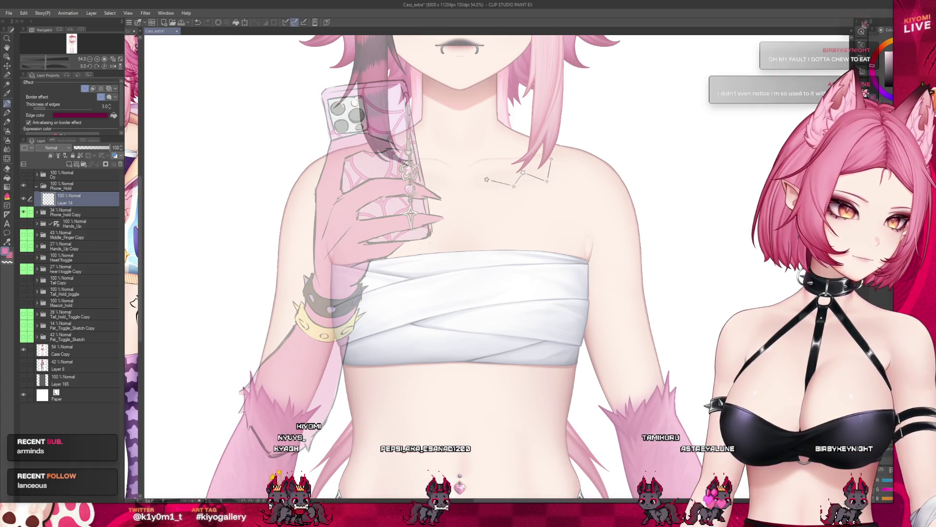
pyautogui.scroll(-1, 660, 364)
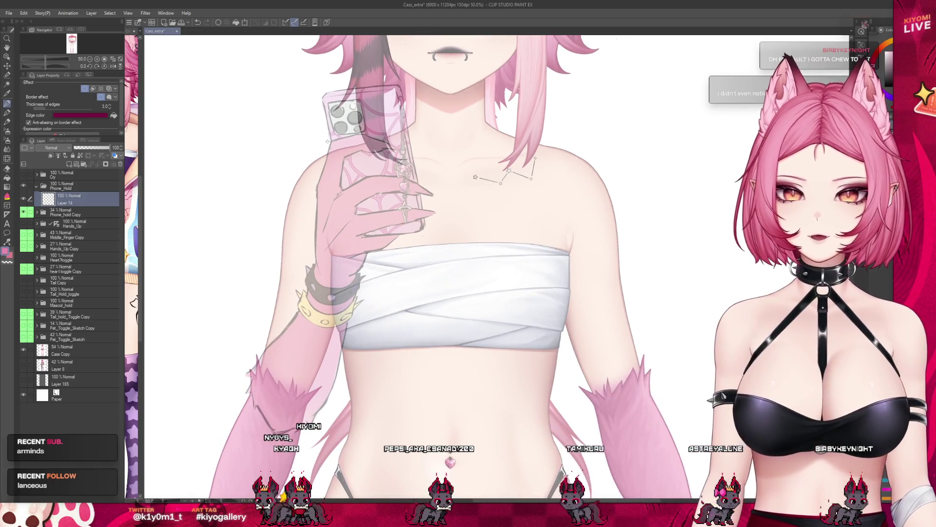
pyautogui.scroll(-1, 328, 141)
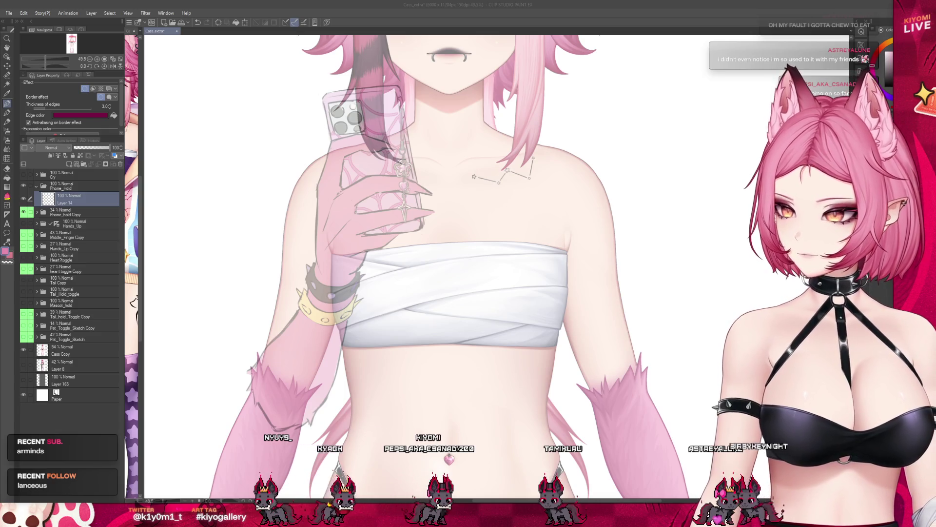
pyautogui.scroll(4, 356, 152)
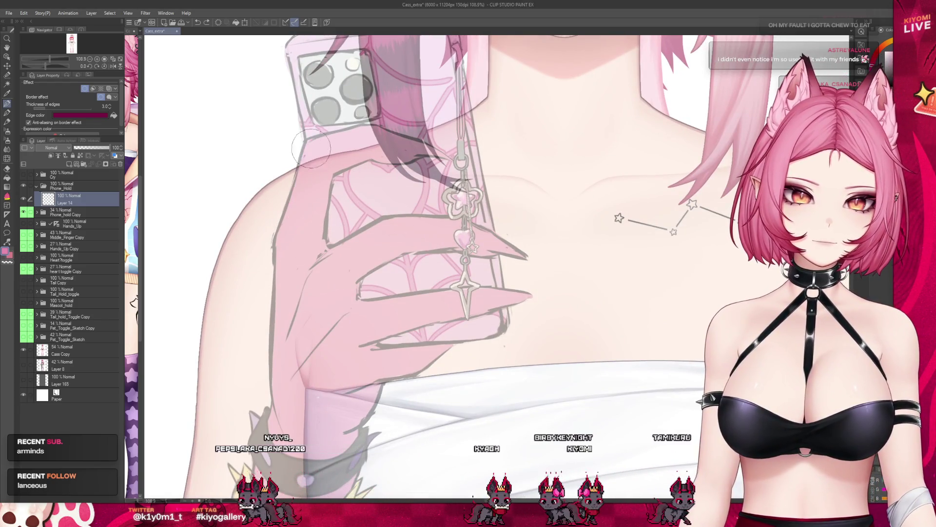
# - Outline the hand's left edge alongside the phone, correcting strokes with undo and redo
pyautogui.moveTo(312, 146); pyautogui.dragTo(279, 255)
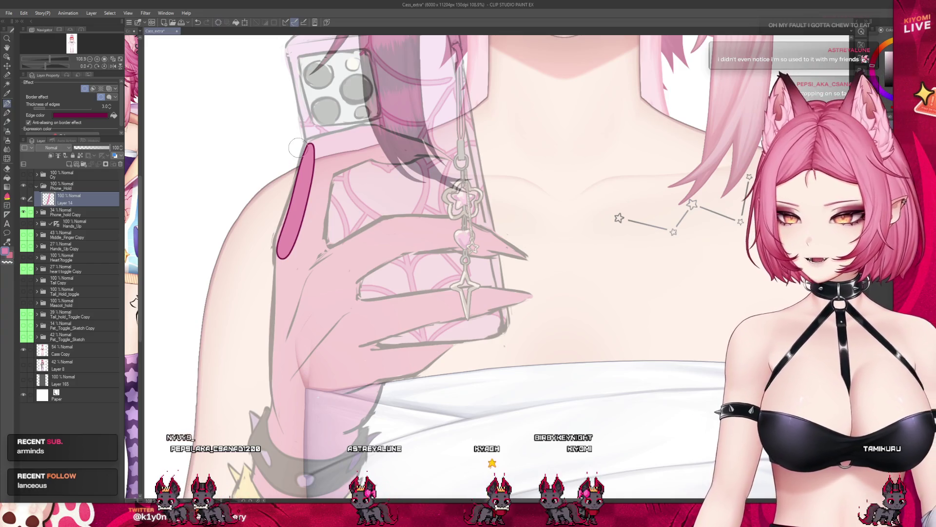
pyautogui.hotkey('ctrl', 'z')
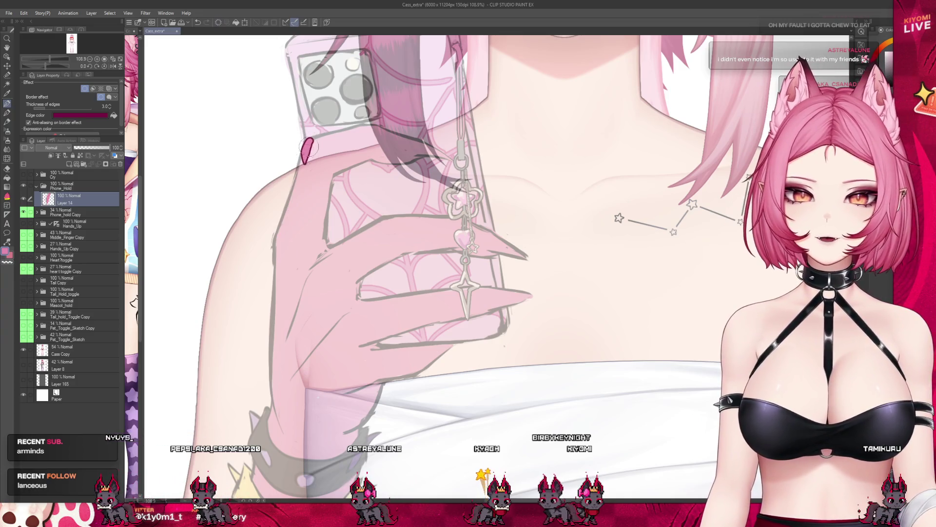
pyautogui.moveTo(305, 153); pyautogui.dragTo(291, 232)
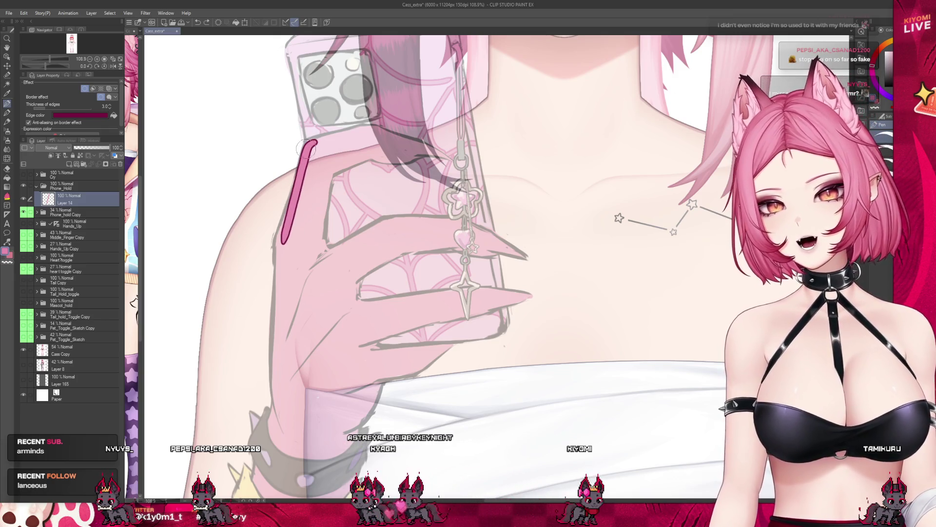
pyautogui.moveTo(313, 143)
pyautogui.mouseDown()
pyautogui.moveTo(276, 250)
pyautogui.moveTo(276, 301)
pyautogui.mouseUp()
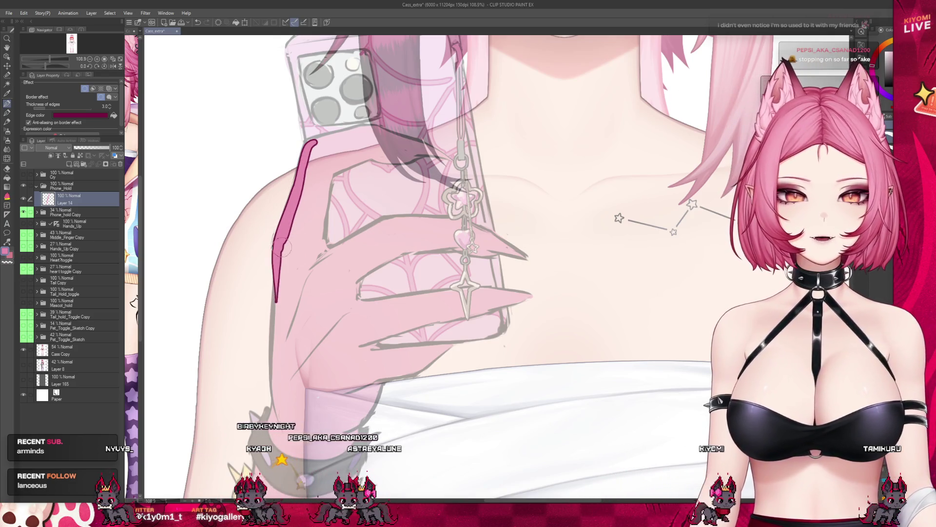
pyautogui.moveTo(276, 249); pyautogui.dragTo(278, 336)
pyautogui.hotkey('ctrl', 'z')
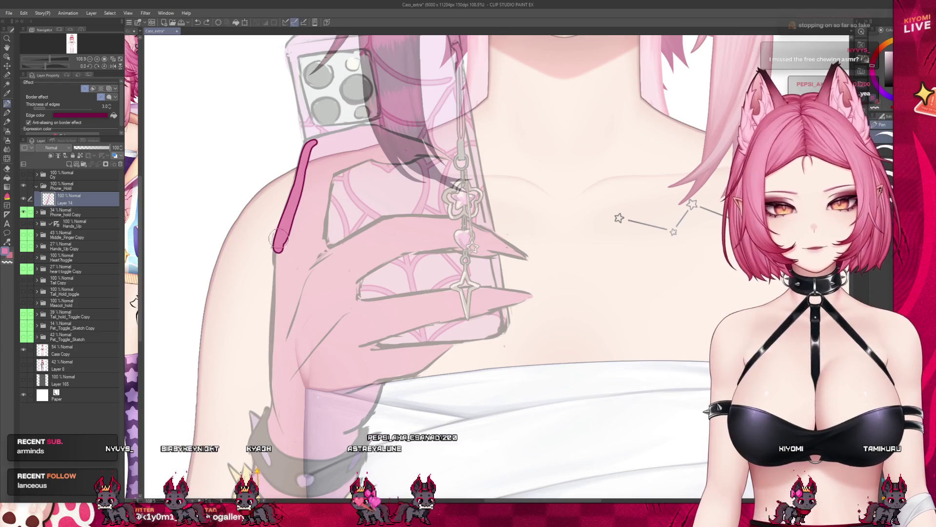
pyautogui.hotkey('ctrl', 'y')
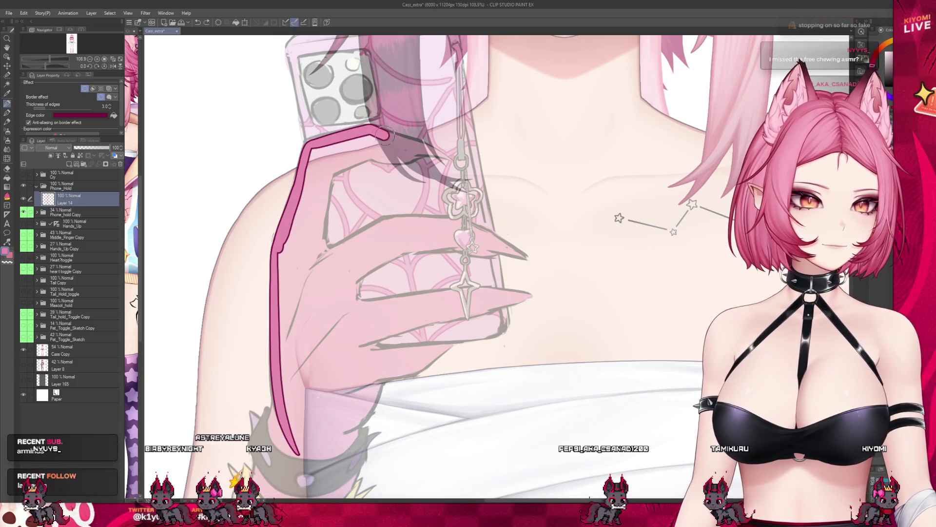
# - Outline the top finger across the phone and extend the middle fingernail
pyautogui.moveTo(370, 128); pyautogui.dragTo(436, 147)
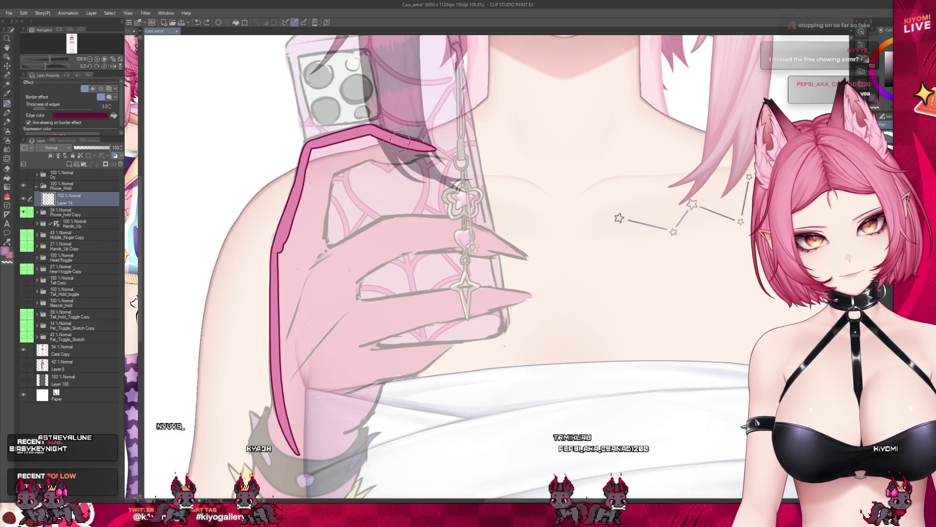
pyautogui.moveTo(370, 128); pyautogui.dragTo(456, 161)
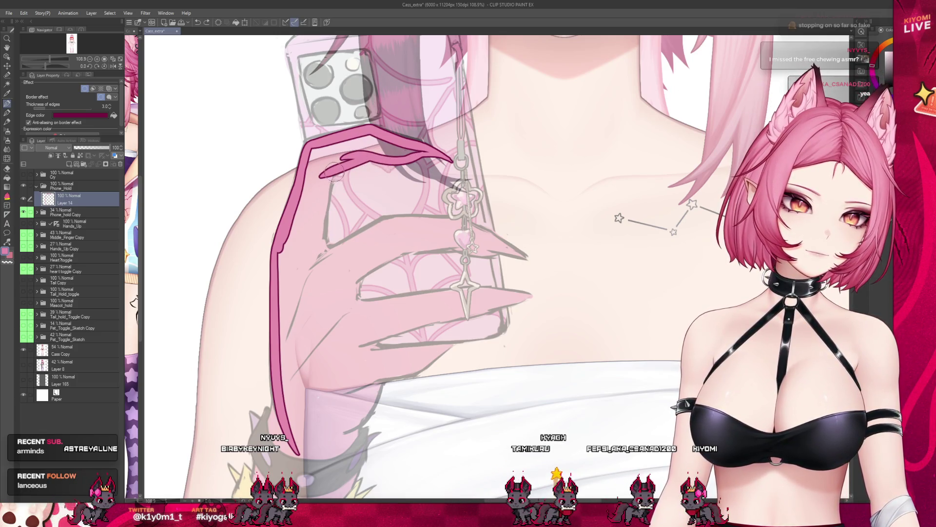
pyautogui.hotkey('ctrl', 'z')
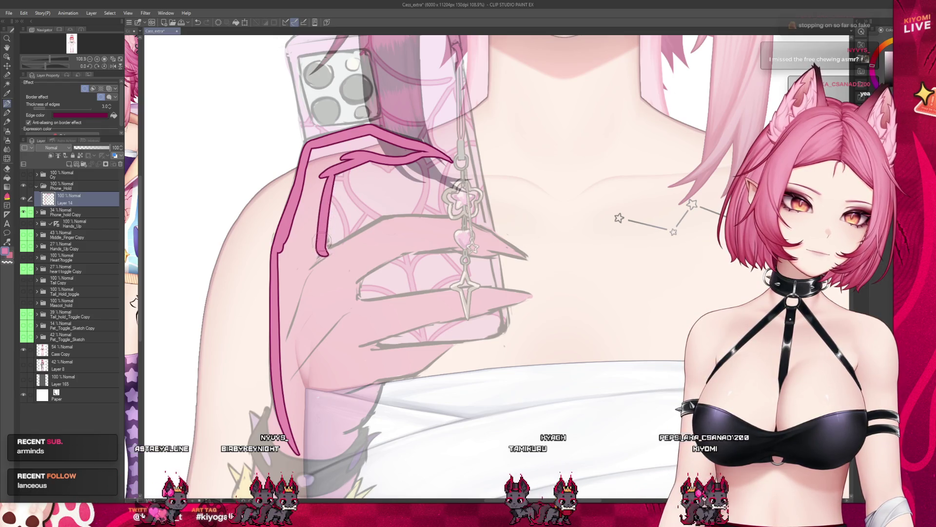
pyautogui.moveTo(322, 241); pyautogui.dragTo(342, 251)
pyautogui.moveTo(396, 215); pyautogui.dragTo(352, 238)
pyautogui.hotkey('ctrl', 'z')
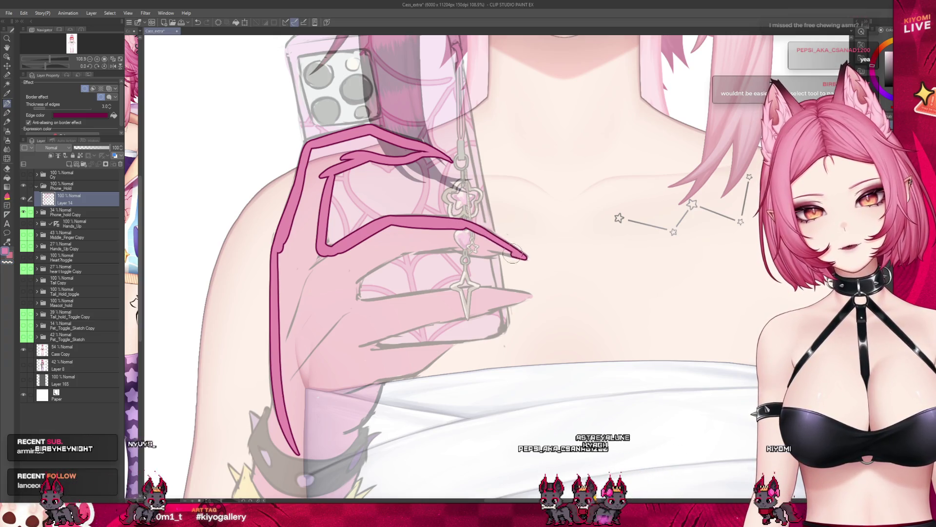
pyautogui.moveTo(441, 241)
pyautogui.mouseDown()
pyautogui.moveTo(526, 257)
pyautogui.moveTo(505, 250)
pyautogui.mouseUp()
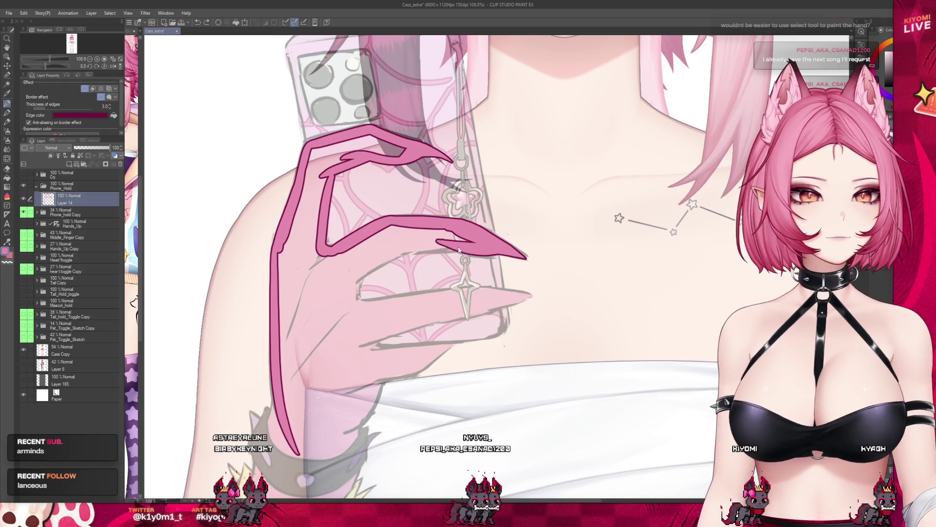
# - Outline the middle finger's underside, pointed lower fingernail and bottom fingers, then fill the hand pink
pyautogui.moveTo(398, 249); pyautogui.dragTo(344, 287)
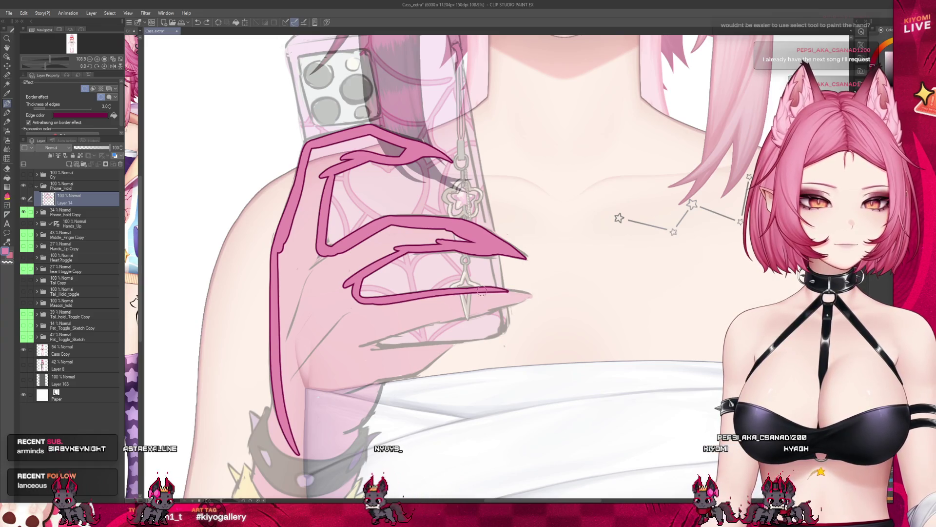
pyautogui.moveTo(498, 292); pyautogui.dragTo(460, 315)
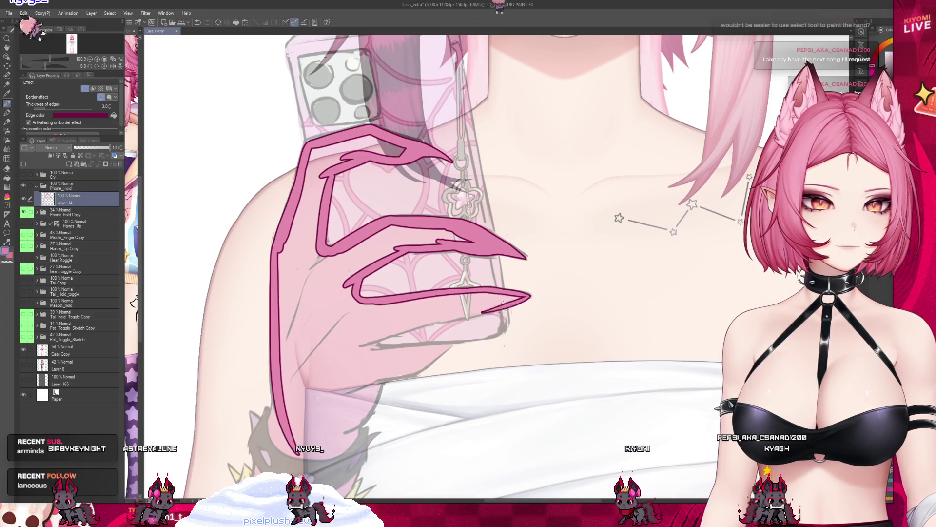
pyautogui.moveTo(492, 308); pyautogui.dragTo(354, 348)
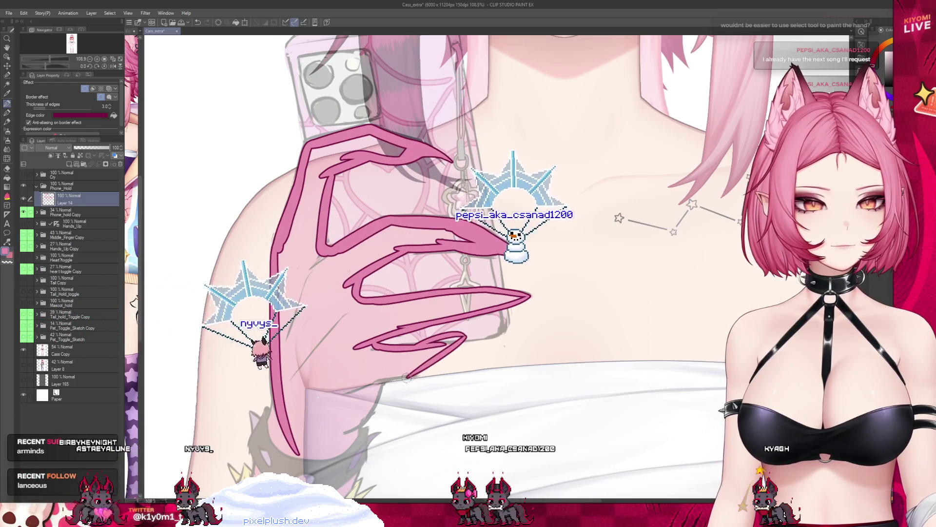
pyautogui.moveTo(463, 337); pyautogui.dragTo(293, 441)
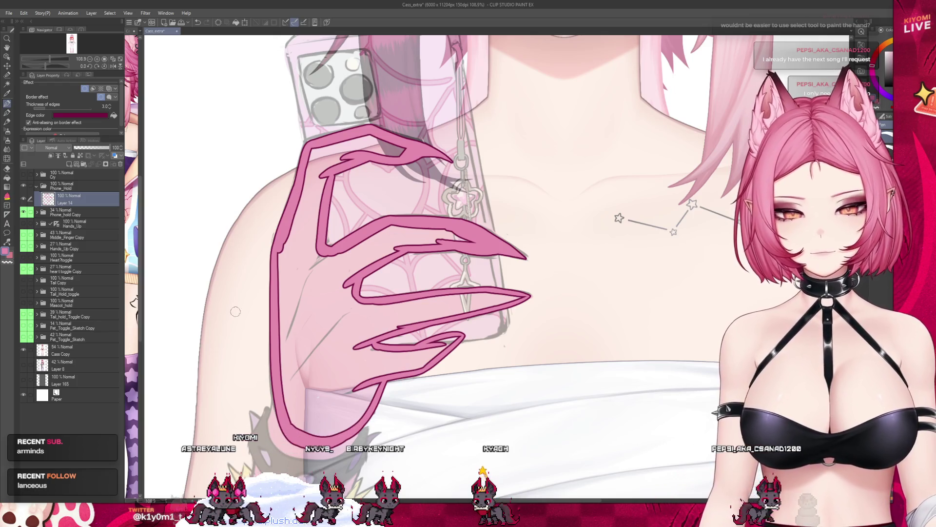
pyautogui.click(288, 296)
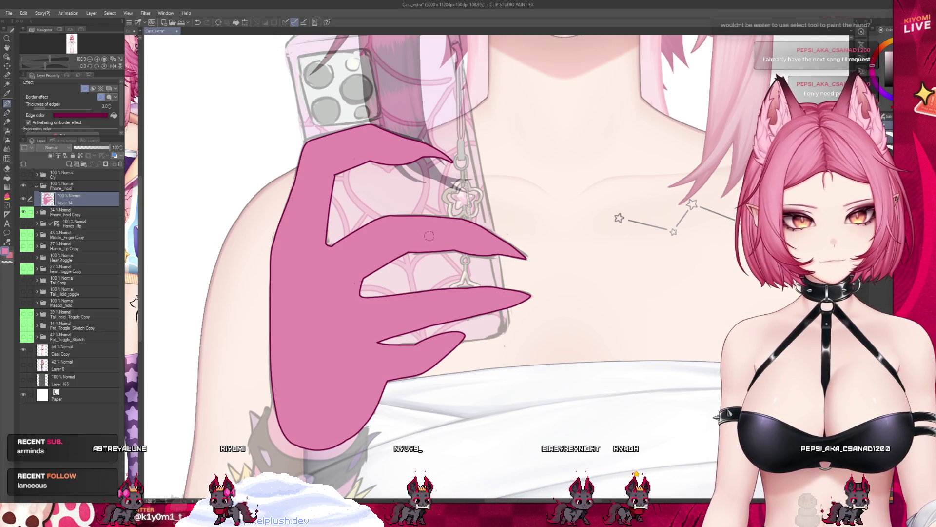
# - Add Layer 15 beneath Layer 14 with a dark magenta border effect
pyautogui.scroll(-2, 380, 162)
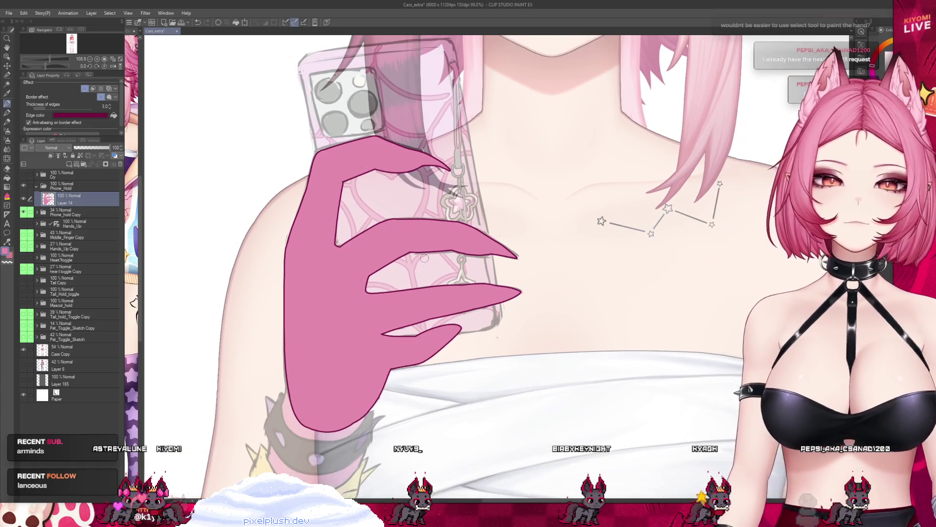
pyautogui.scroll(-2, 380, 162)
pyautogui.scroll(-2, 380, 162)
pyautogui.scroll(-2, 380, 162)
pyautogui.scroll(1, 416, 270)
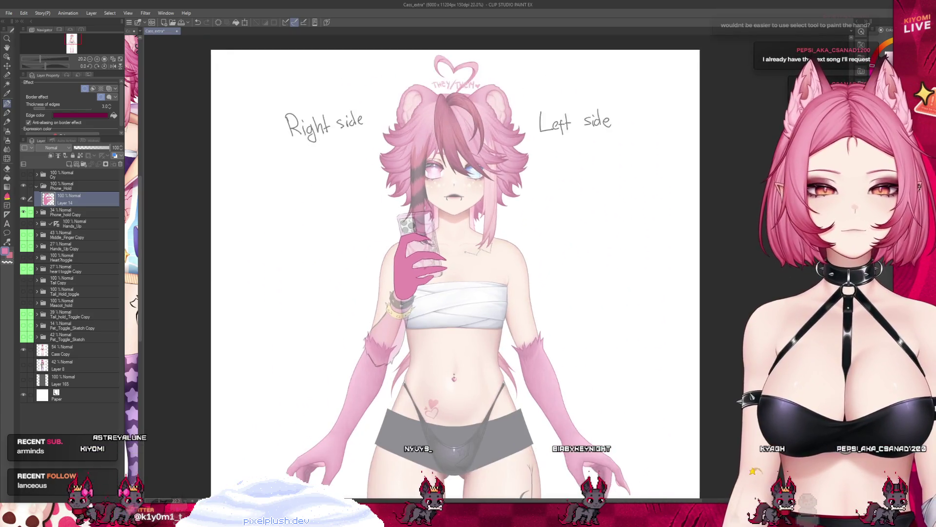
pyautogui.scroll(1, 416, 269)
pyautogui.hotkey('ctrl', 'shift', 'n')
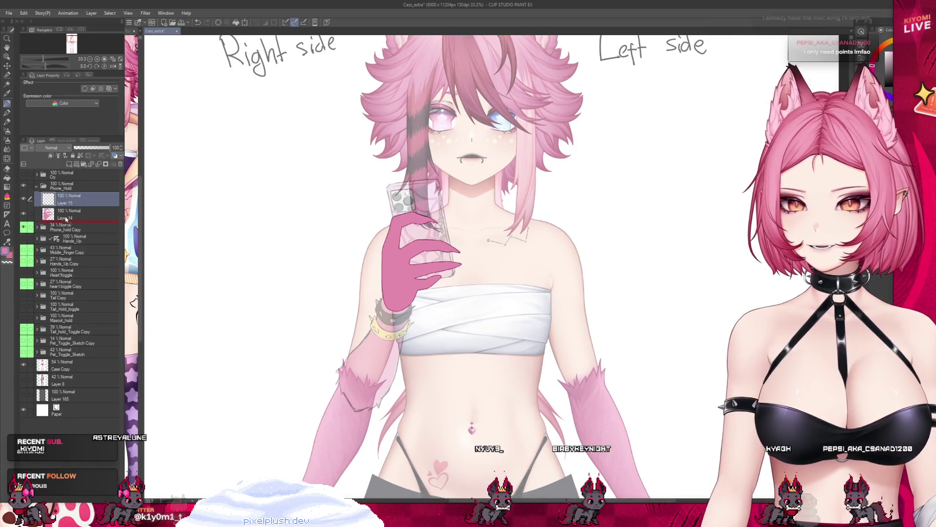
pyautogui.moveTo(75, 213); pyautogui.dragTo(76, 219)
pyautogui.click(84, 88)
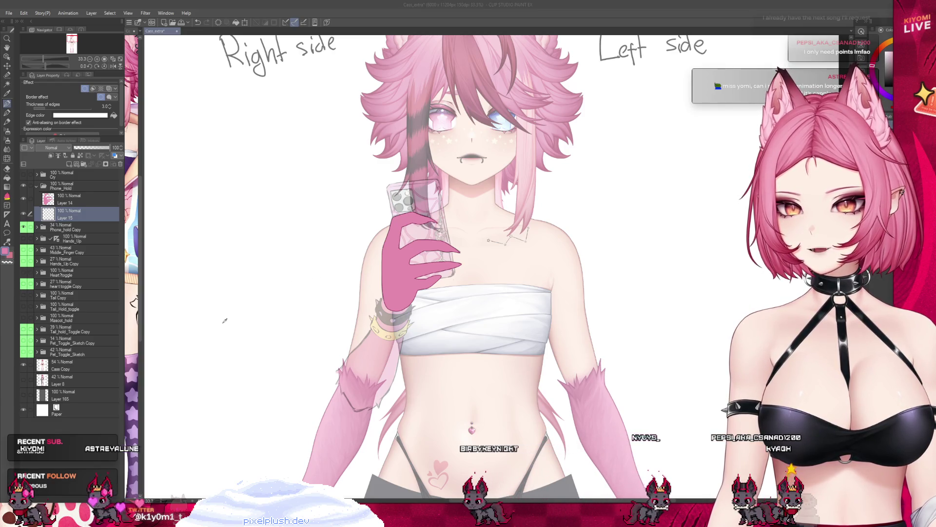
pyautogui.press('Return')
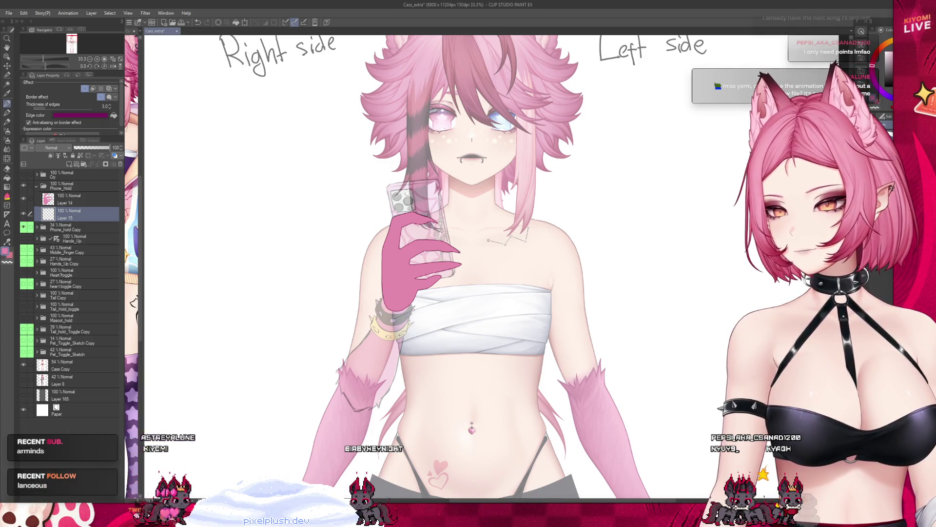
pyautogui.scroll(3, 395, 326)
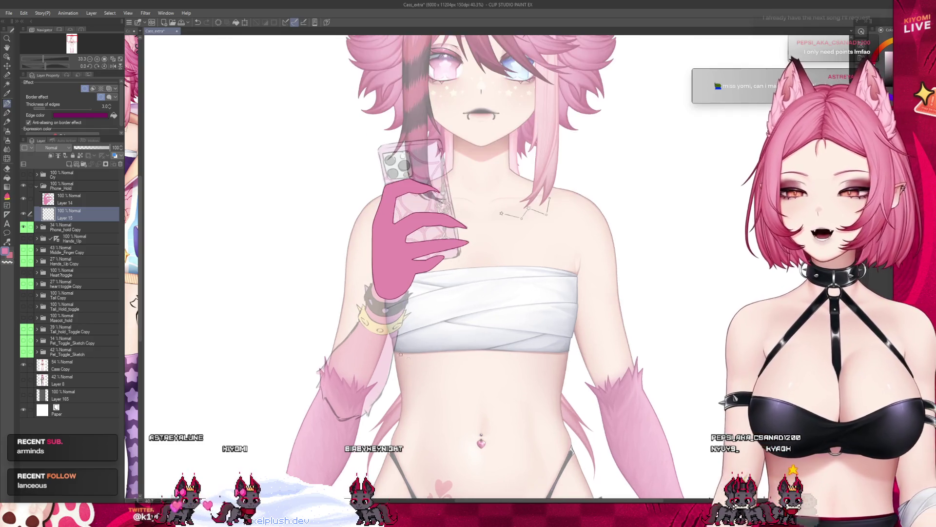
pyautogui.scroll(1, 379, 341)
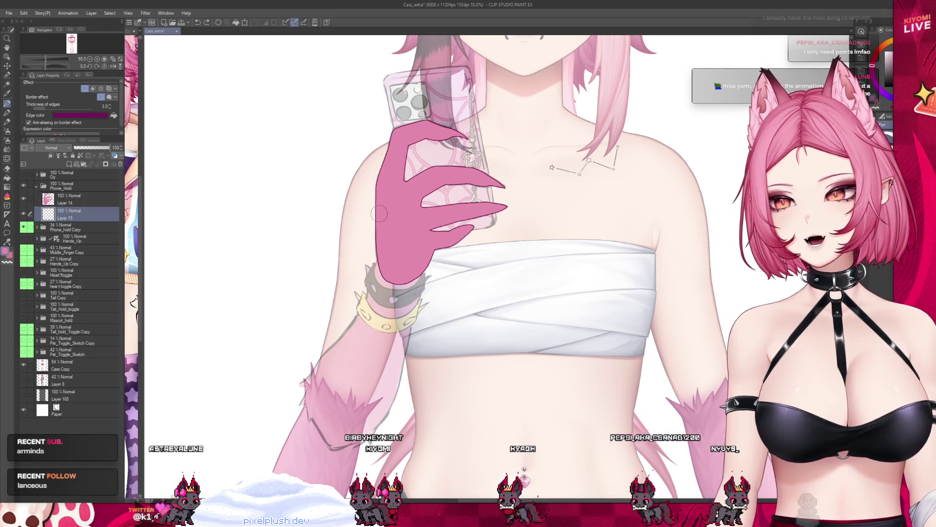
# - Draw the forearm's outline edges below the hand on Layer 15
pyautogui.moveTo(379, 213); pyautogui.dragTo(334, 352)
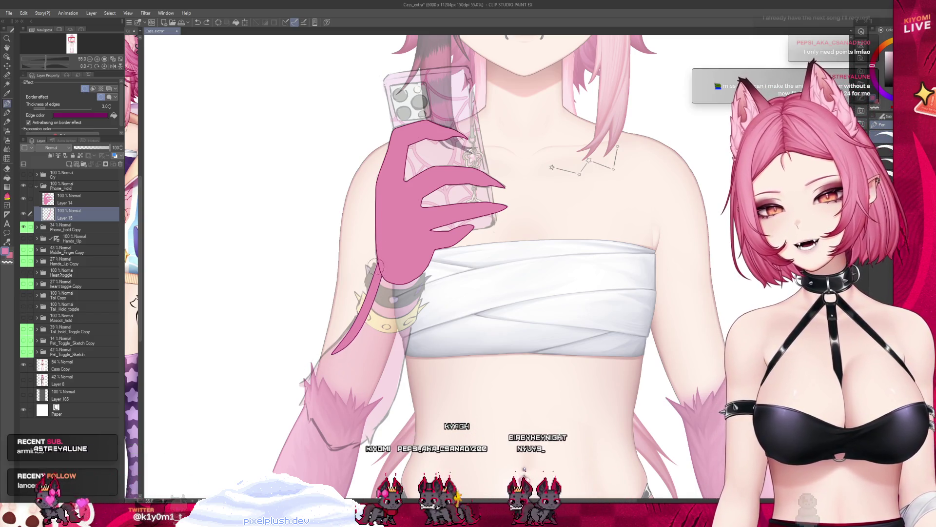
pyautogui.hotkey('ctrl', 'z')
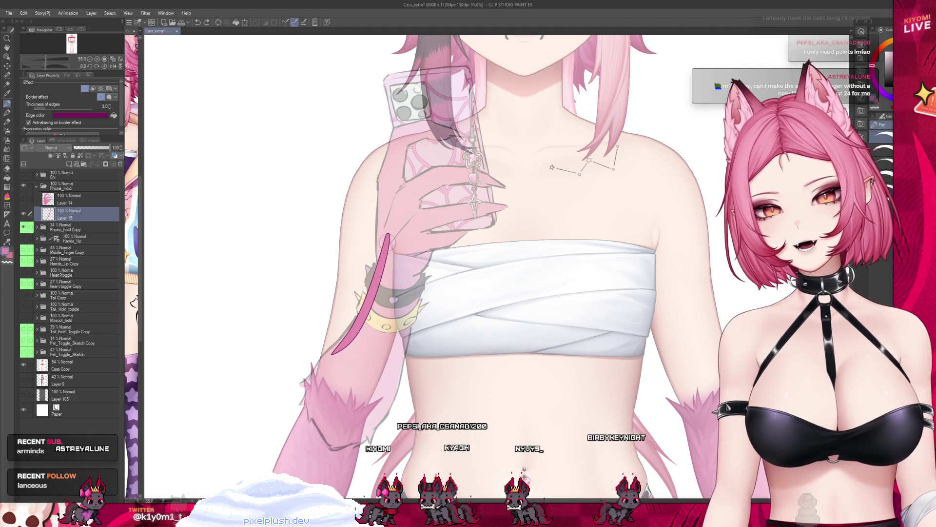
pyautogui.moveTo(387, 240); pyautogui.dragTo(410, 323)
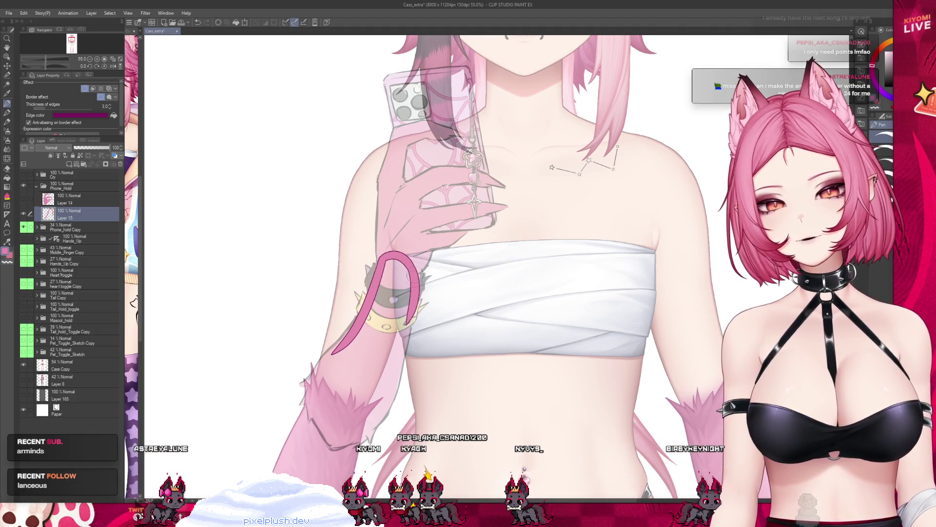
pyautogui.moveTo(390, 390); pyautogui.dragTo(370, 432)
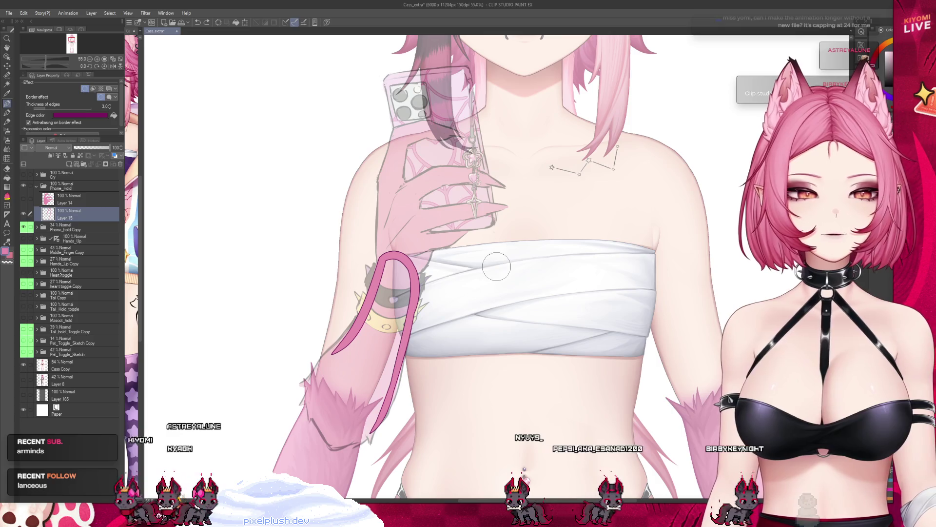
pyautogui.scroll(1, 286, 392)
pyautogui.scroll(3, 285, 392)
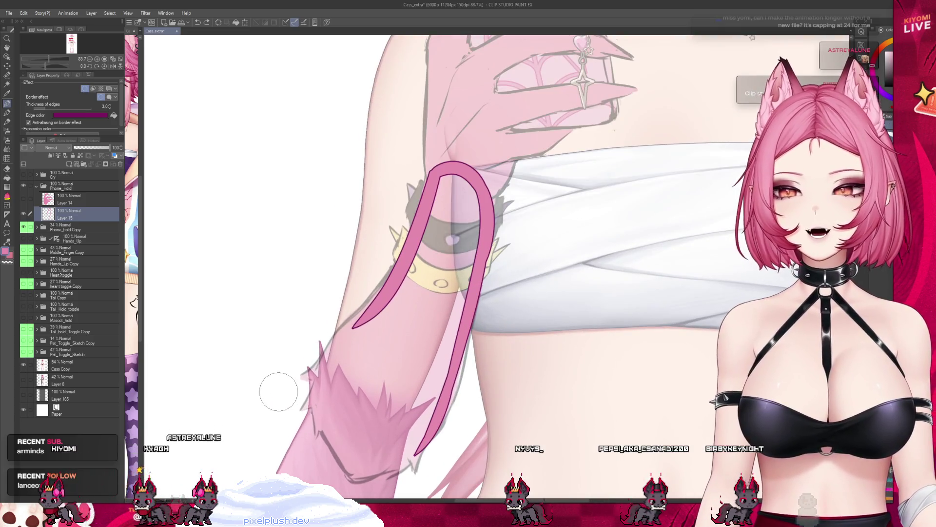
pyautogui.moveTo(419, 205); pyautogui.dragTo(319, 371)
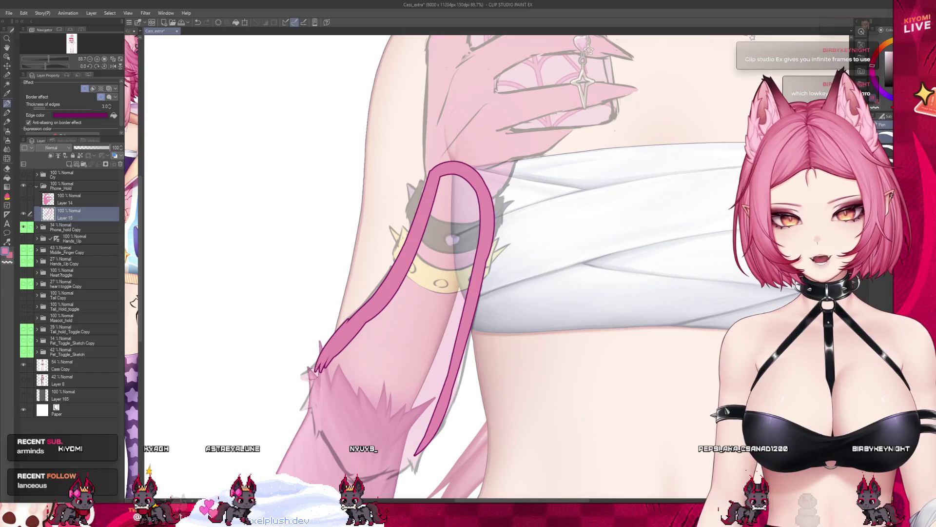
# - Thin the border to 2, close the forearm's pointed lower tip, and fill it pink
pyautogui.click(110, 108)
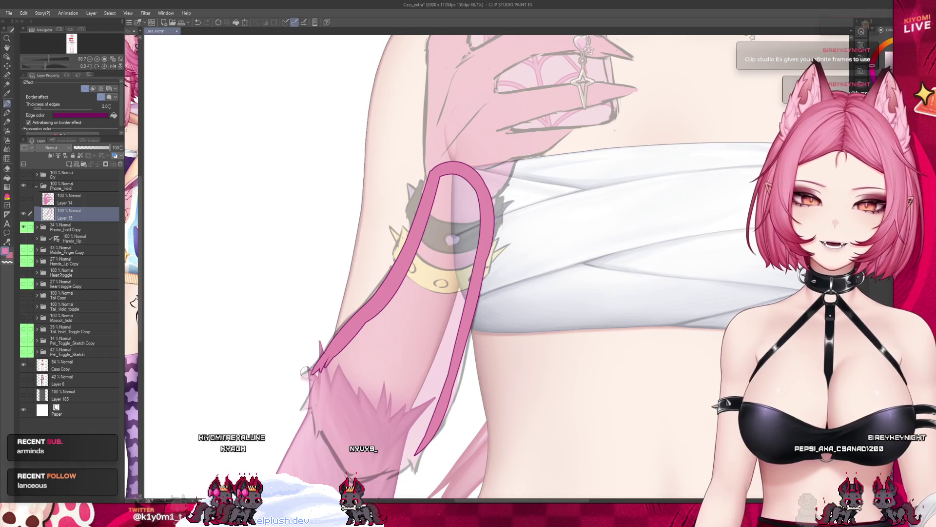
pyautogui.moveTo(302, 374)
pyautogui.mouseDown()
pyautogui.moveTo(322, 374)
pyautogui.moveTo(329, 351)
pyautogui.mouseUp()
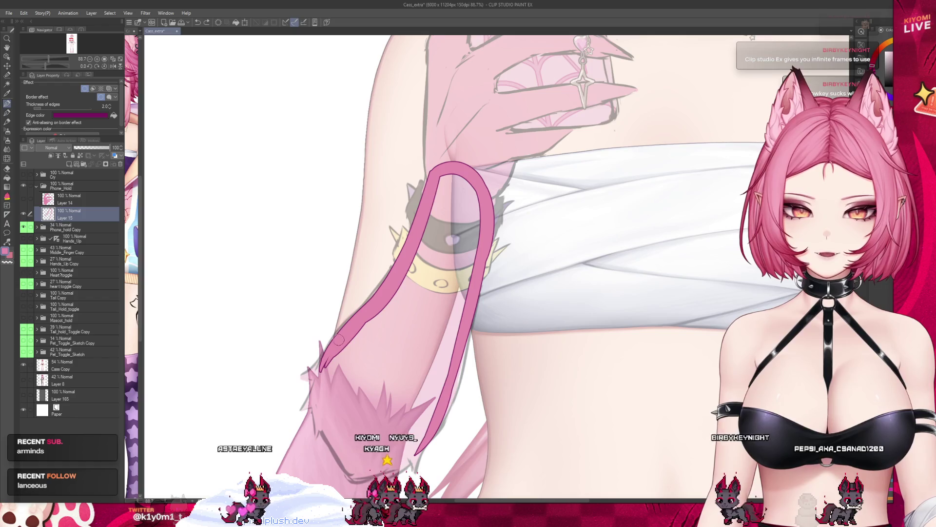
pyautogui.moveTo(302, 374)
pyautogui.mouseDown()
pyautogui.moveTo(303, 408)
pyautogui.moveTo(348, 467)
pyautogui.mouseUp()
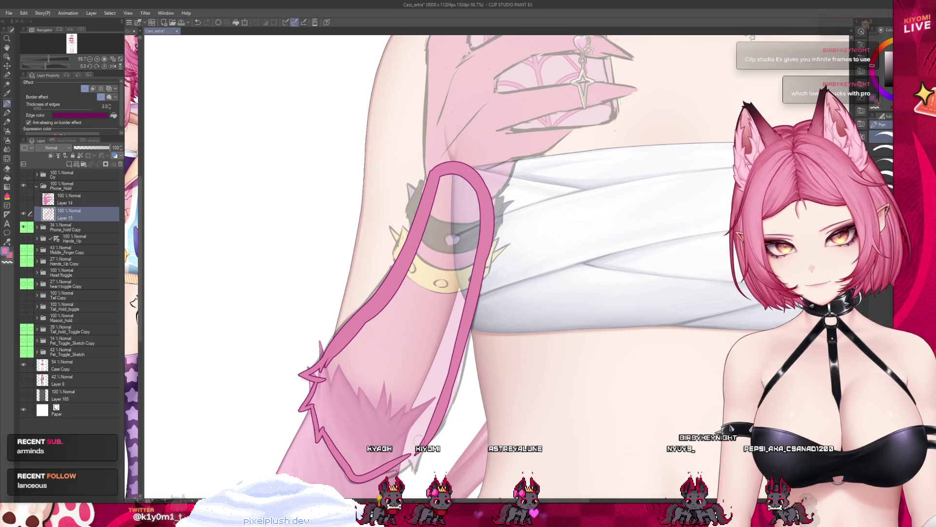
pyautogui.scroll(-1, 435, 377)
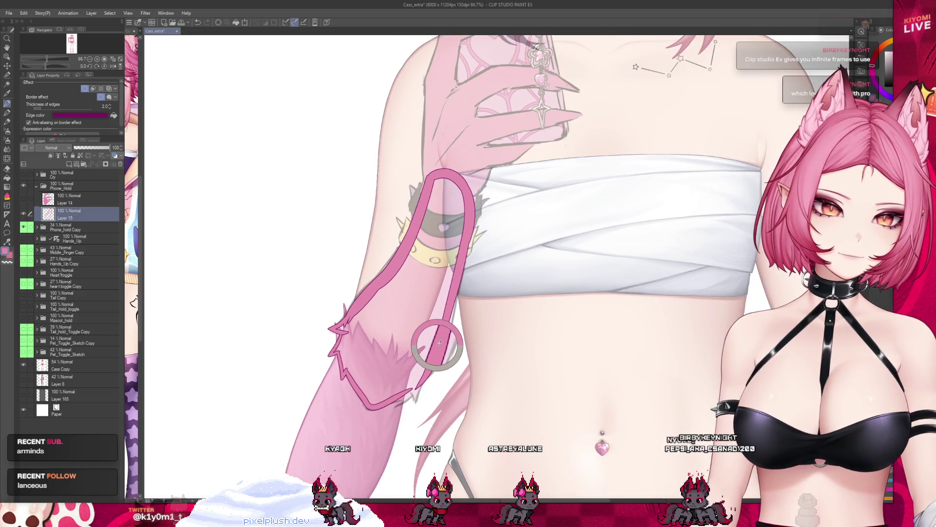
pyautogui.scroll(1, 440, 408)
pyautogui.scroll(-1, 440, 407)
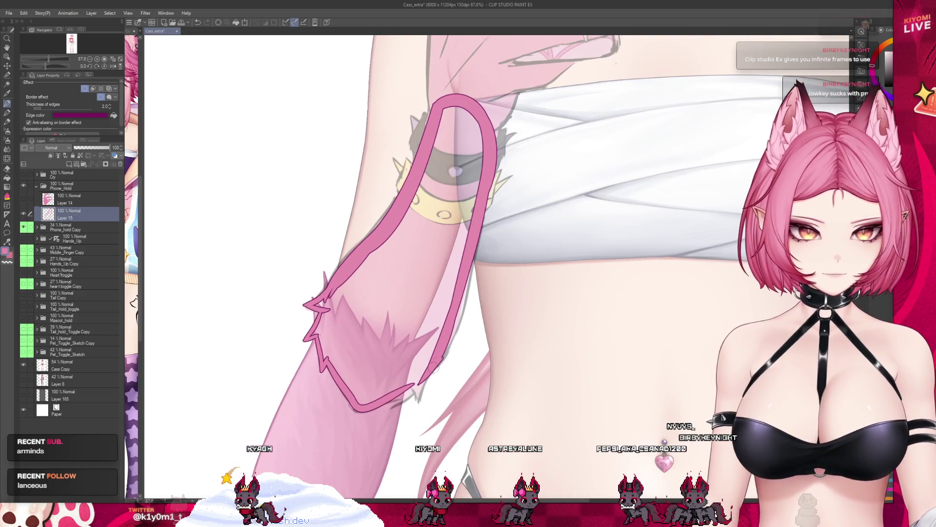
pyautogui.moveTo(437, 359); pyautogui.dragTo(418, 400)
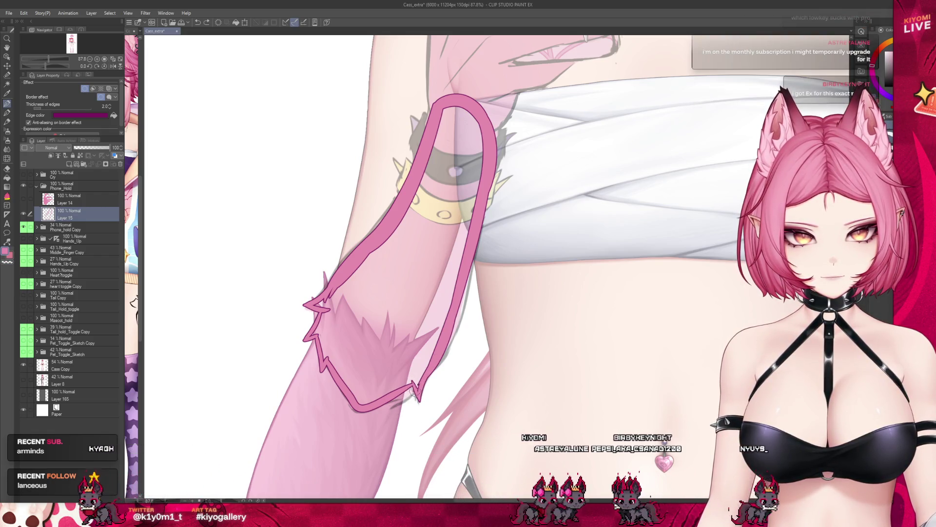
pyautogui.moveTo(399, 395); pyautogui.dragTo(418, 386)
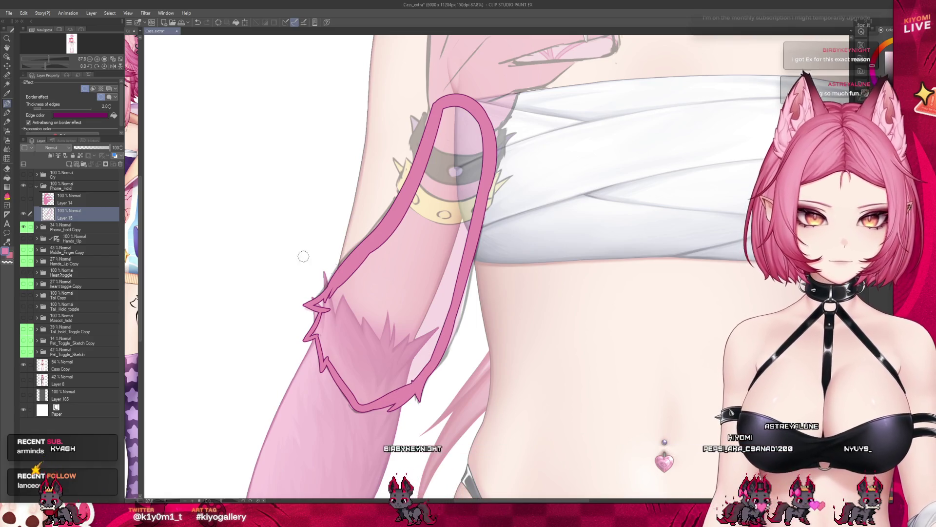
pyautogui.press('g')
pyautogui.click(439, 286)
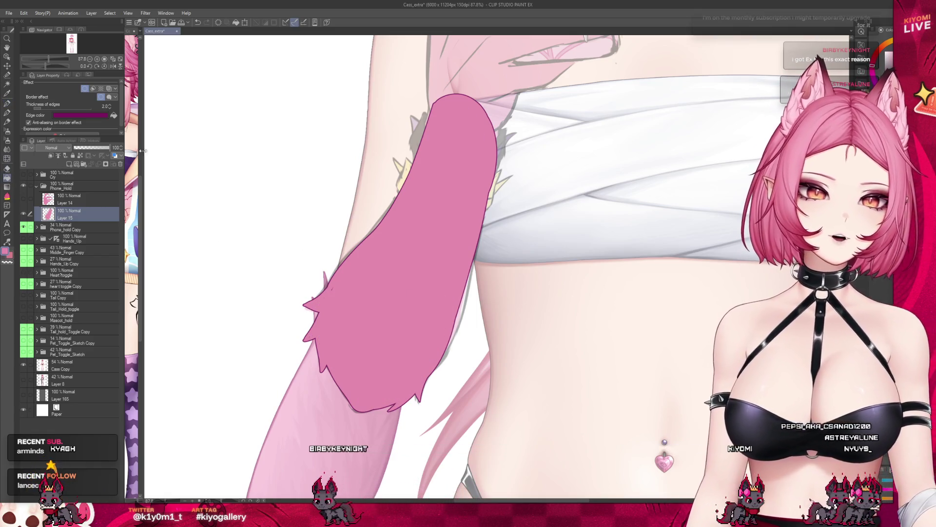
pyautogui.press('p')
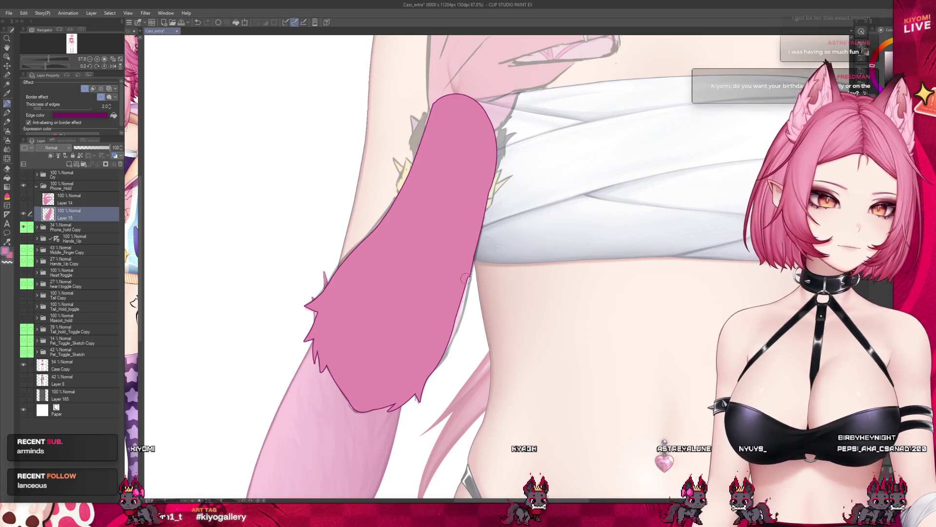
pyautogui.click(90, 147)
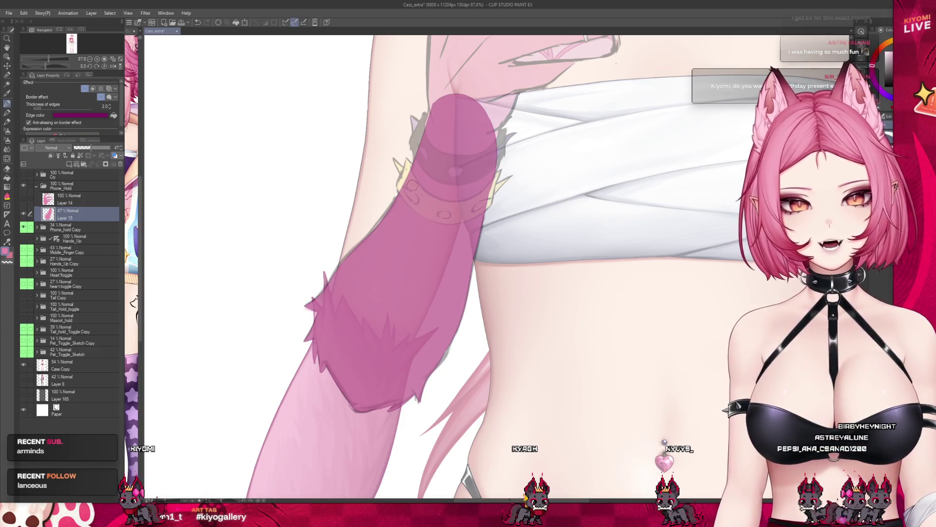
pyautogui.scroll(-2, 412, 185)
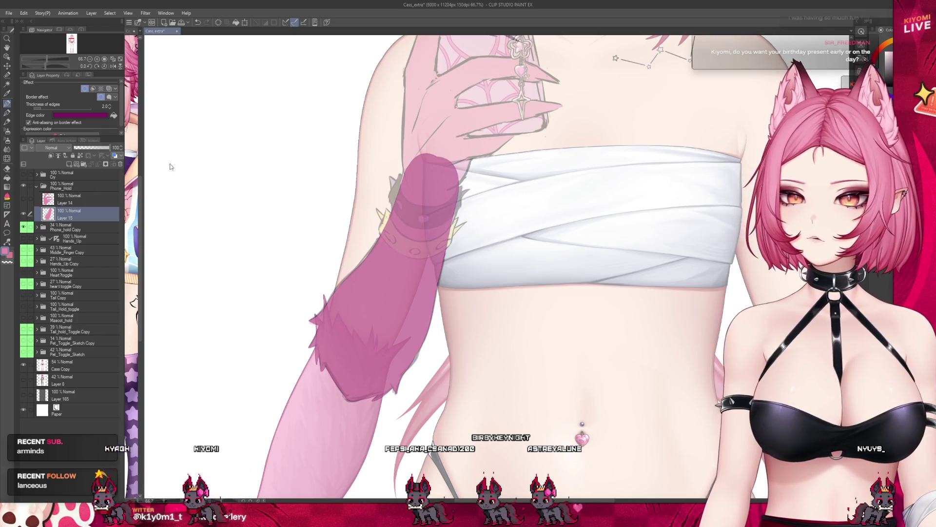
pyautogui.press('0')
pyautogui.scroll(-1, 317, 292)
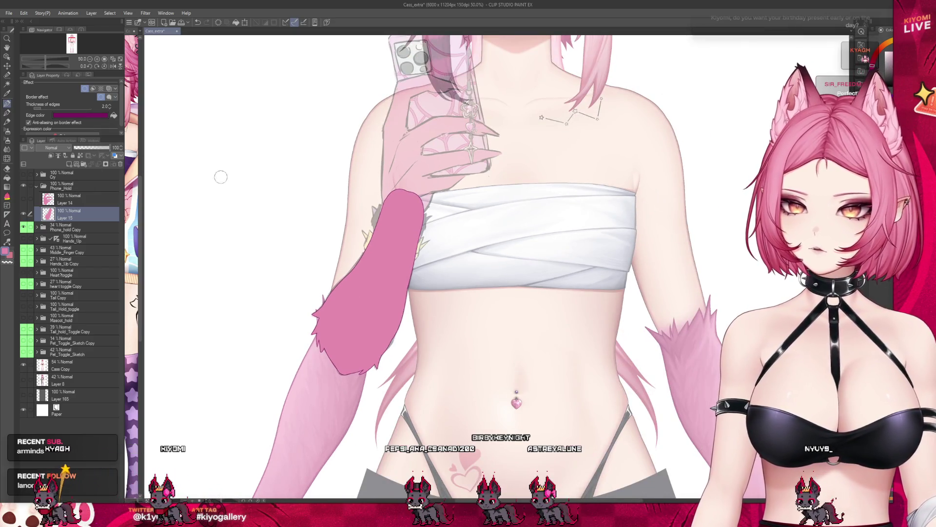
pyautogui.moveTo(220, 176); pyautogui.dragTo(325, 311)
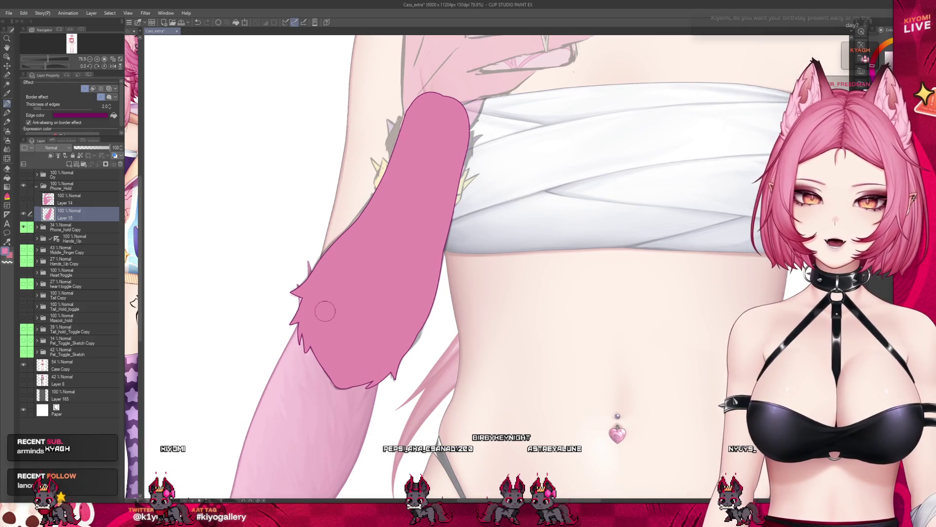
pyautogui.scroll(3, 325, 311)
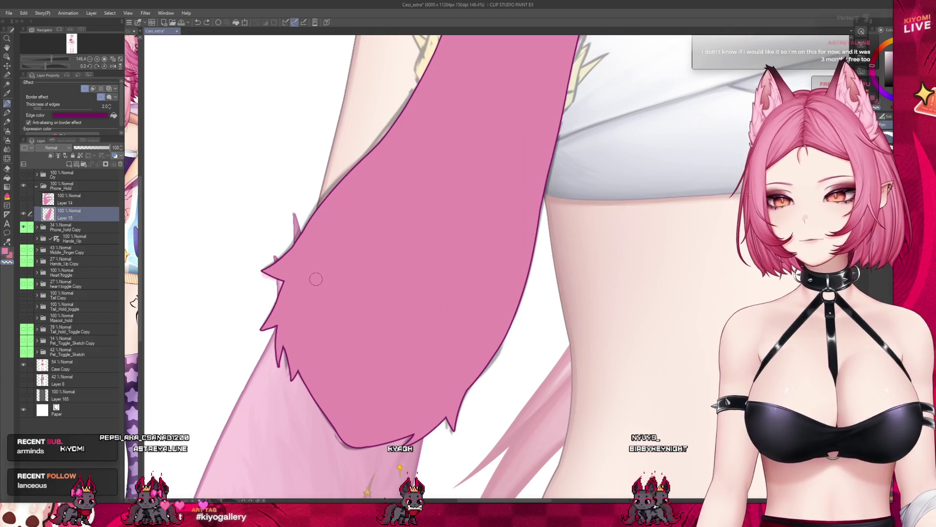
pyautogui.scroll(-1, 342, 380)
pyautogui.scroll(-2, 339, 355)
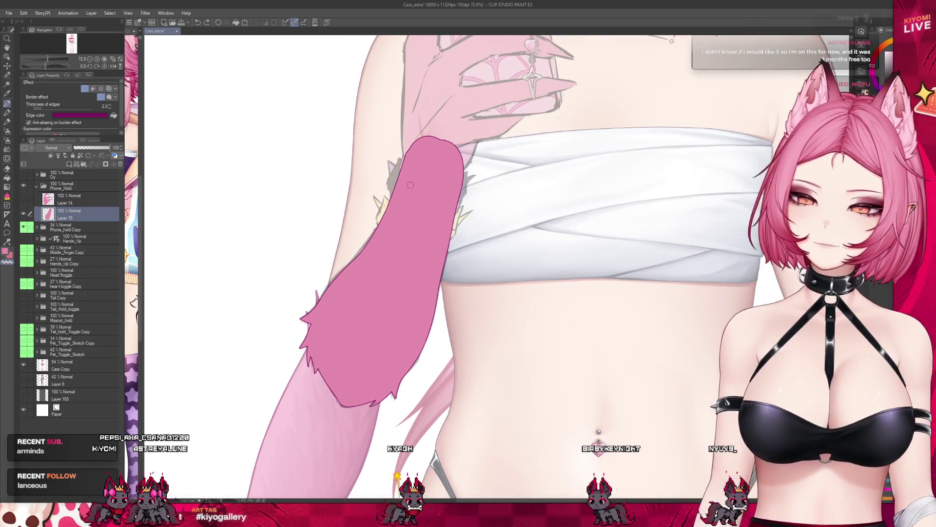
pyautogui.scroll(1, 410, 175)
pyautogui.scroll(1, 410, 176)
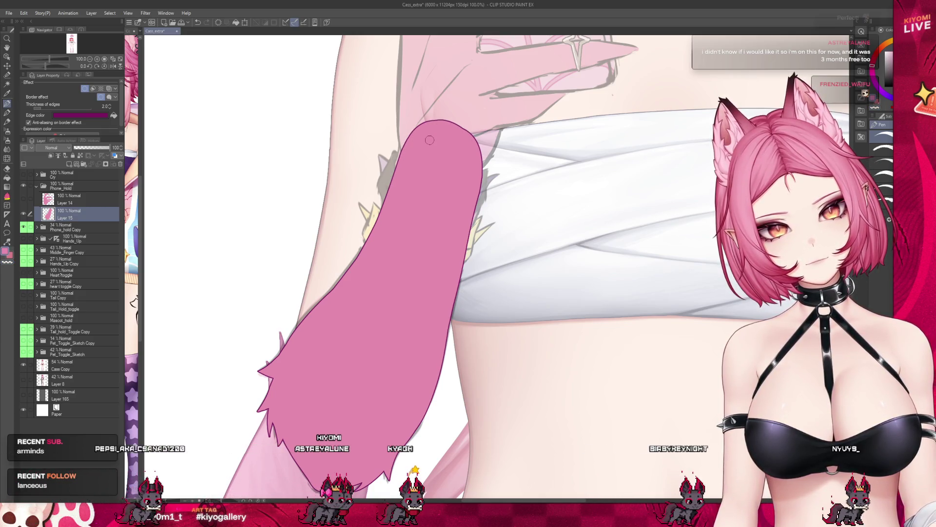
pyautogui.scroll(-5, 429, 140)
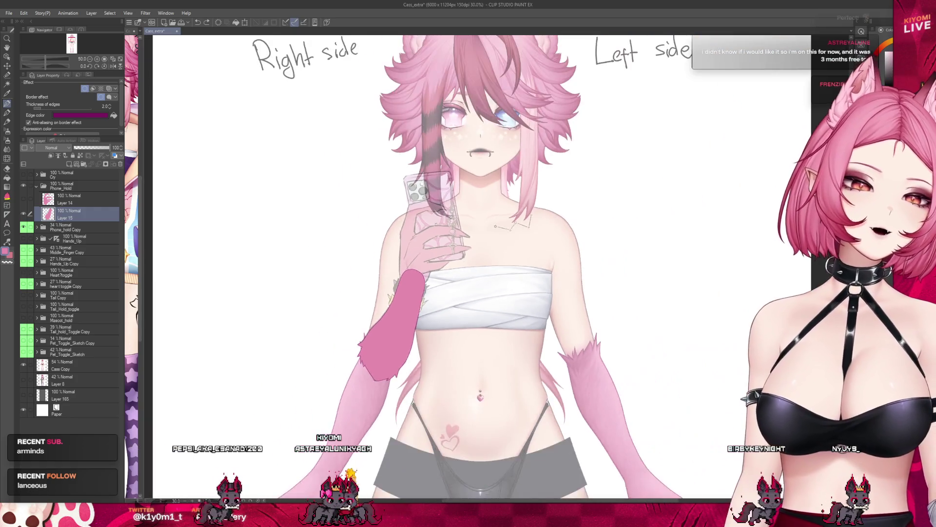
pyautogui.scroll(-1, 307, 278)
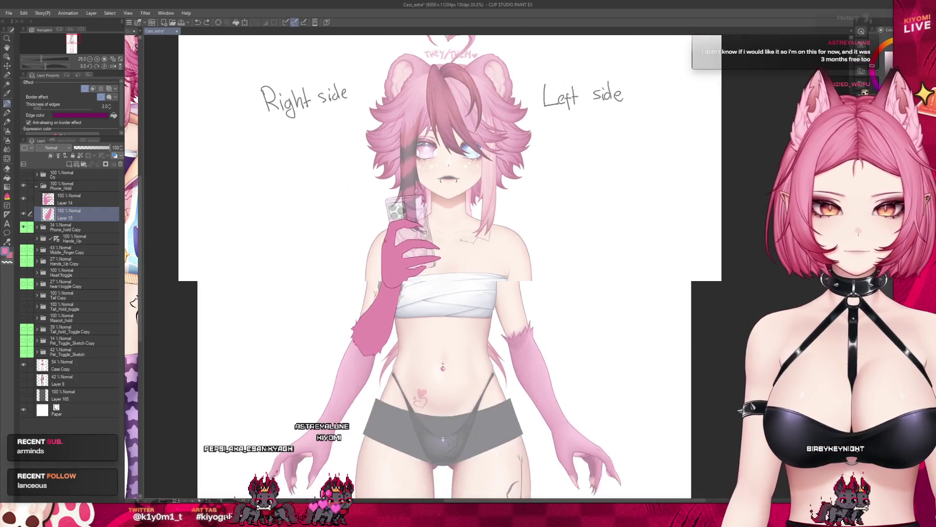
pyautogui.scroll(-1, 413, 240)
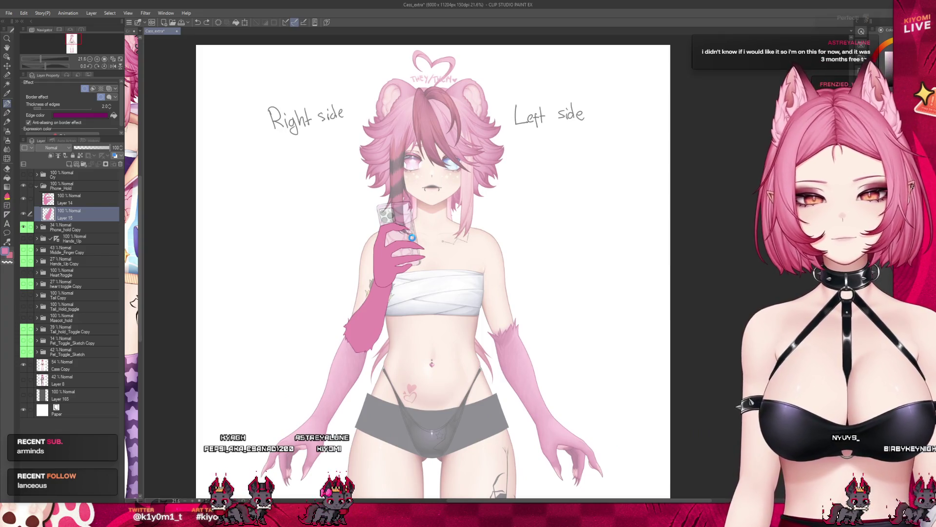
# - Create a new layer folder and add a new layer inside the phone group
pyautogui.click(84, 165)
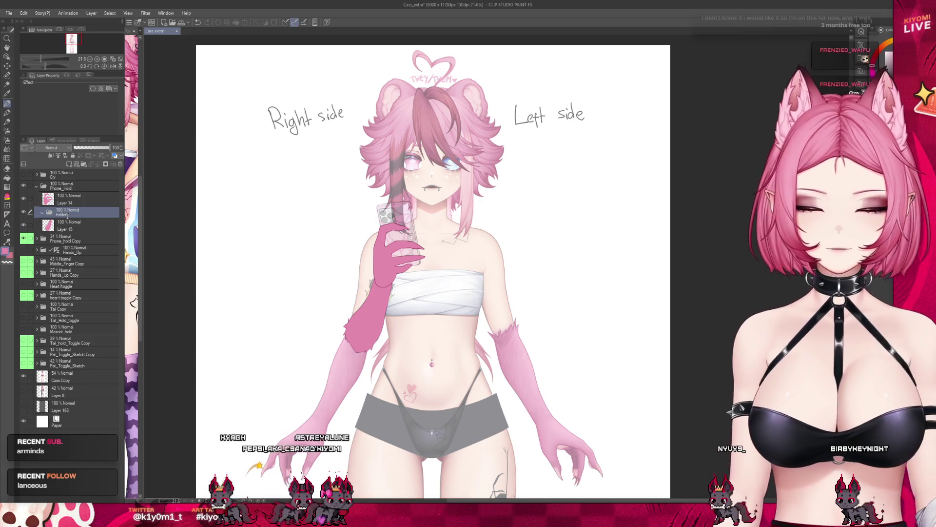
pyautogui.scroll(-1, 355, 174)
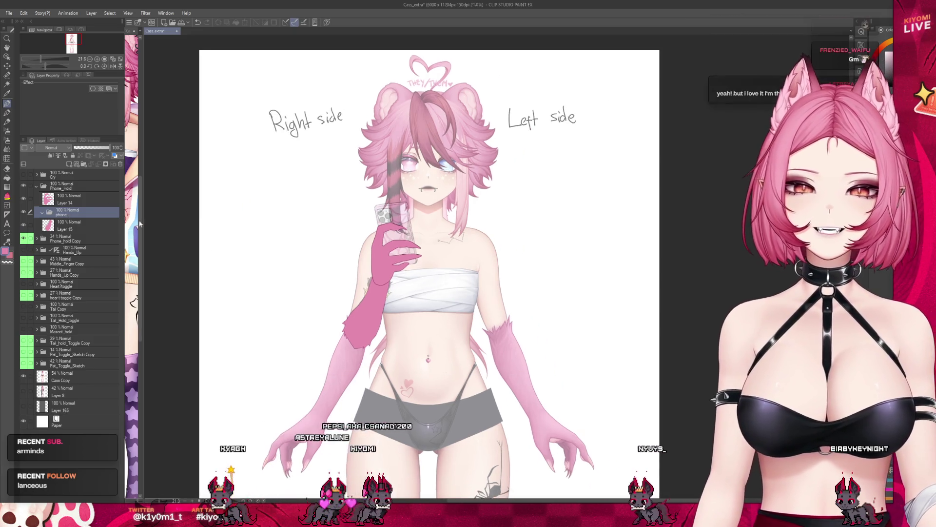
pyautogui.click(68, 238)
pyautogui.scroll(1, 356, 174)
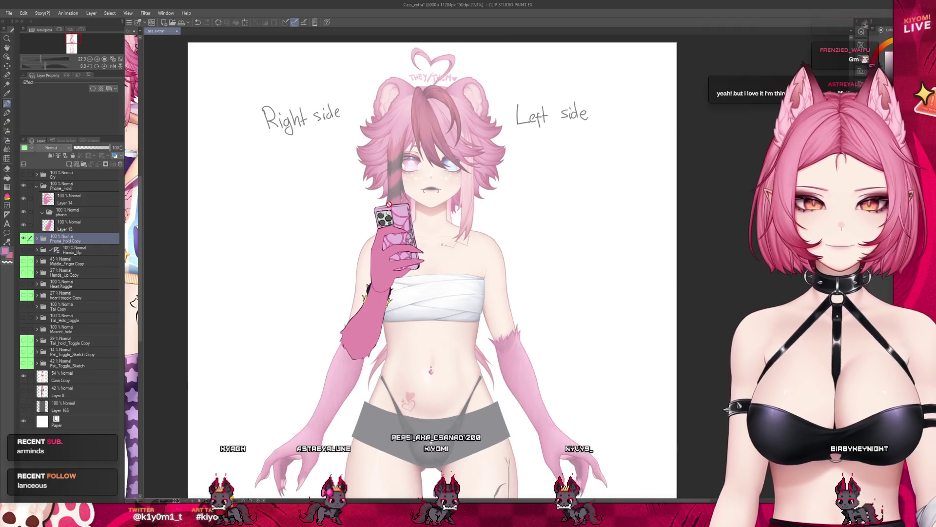
pyautogui.scroll(1, 355, 174)
pyautogui.scroll(1, 422, 203)
pyautogui.scroll(2, 422, 203)
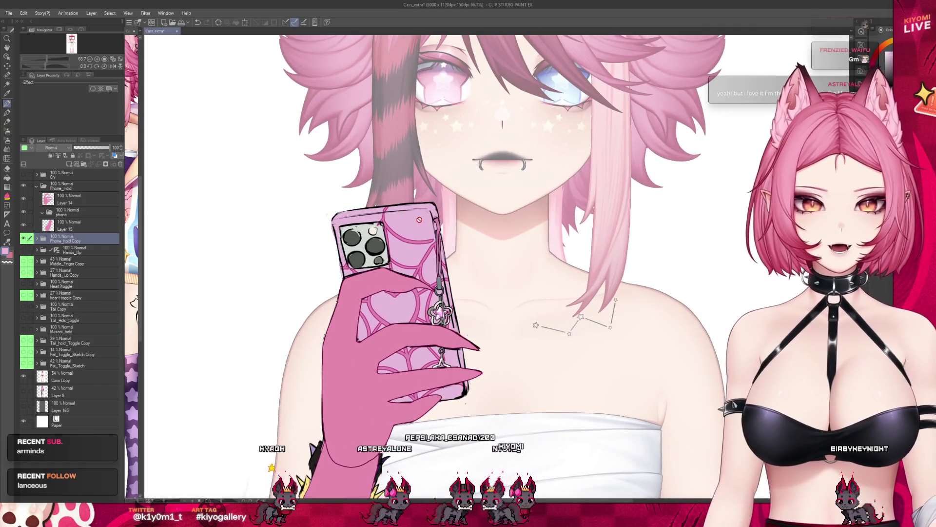
pyautogui.hotkey('ctrl', 'shift', 'n')
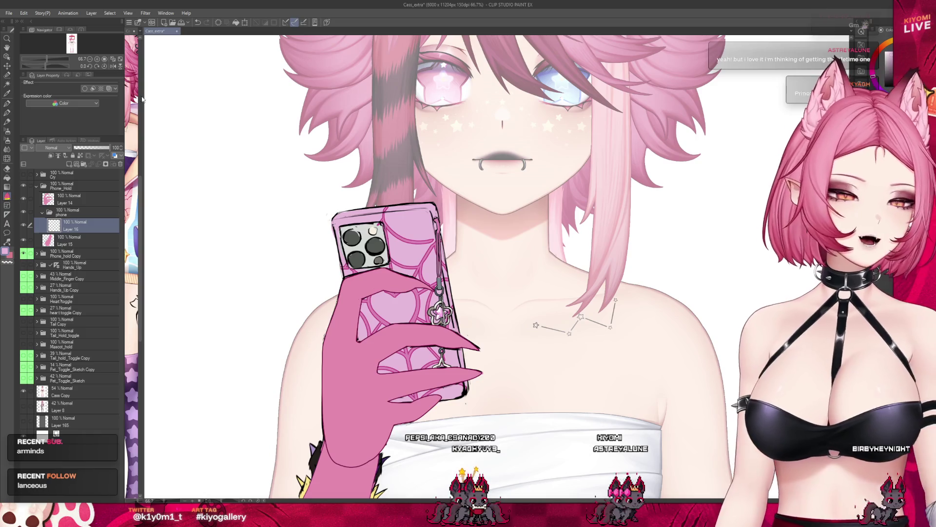
# - Switch to the polygon lasso and lower Layer 14 to 45% opacity
pyautogui.click(8, 76)
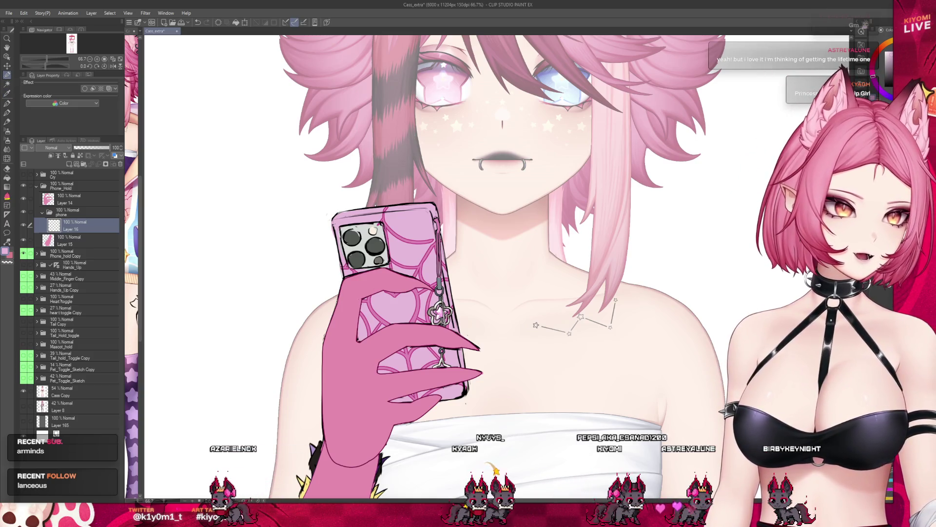
pyautogui.scroll(1, 433, 393)
pyautogui.scroll(3, 434, 405)
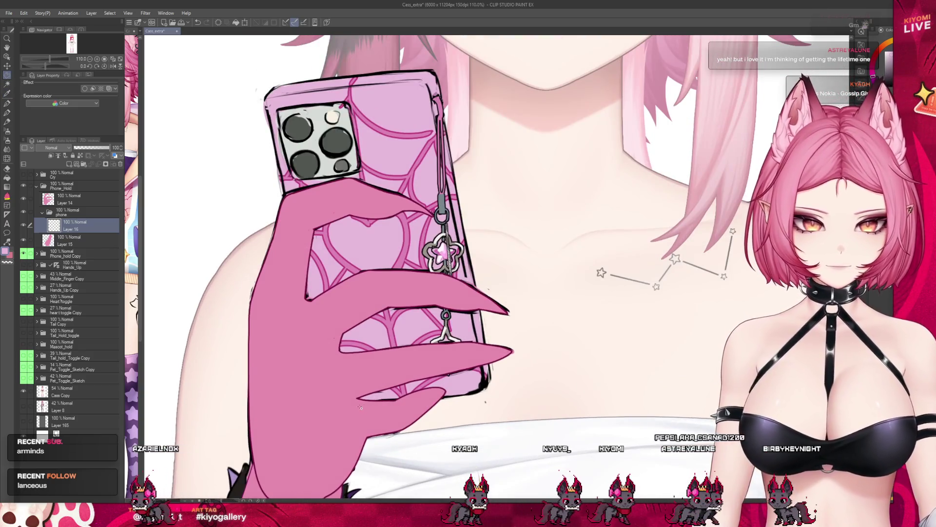
pyautogui.click(73, 198)
pyautogui.click(91, 147)
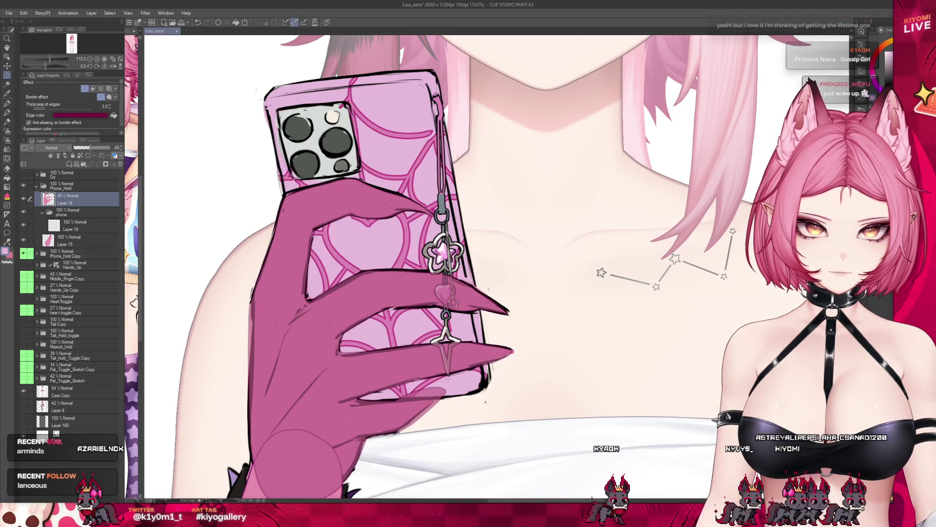
pyautogui.scroll(2, 259, 127)
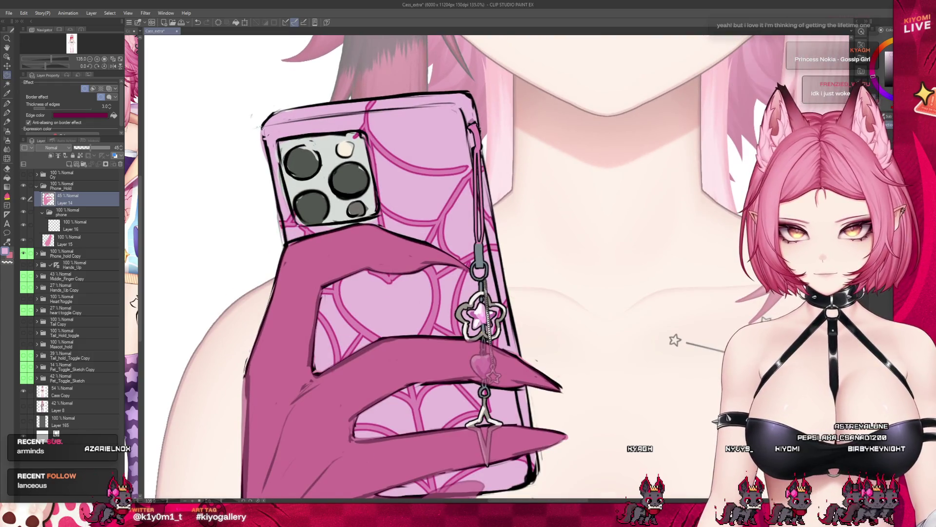
# - Polygon-select the phone's outline and fill it light pink on Layer 16
pyautogui.moveTo(387, 111); pyautogui.dragTo(466, 105)
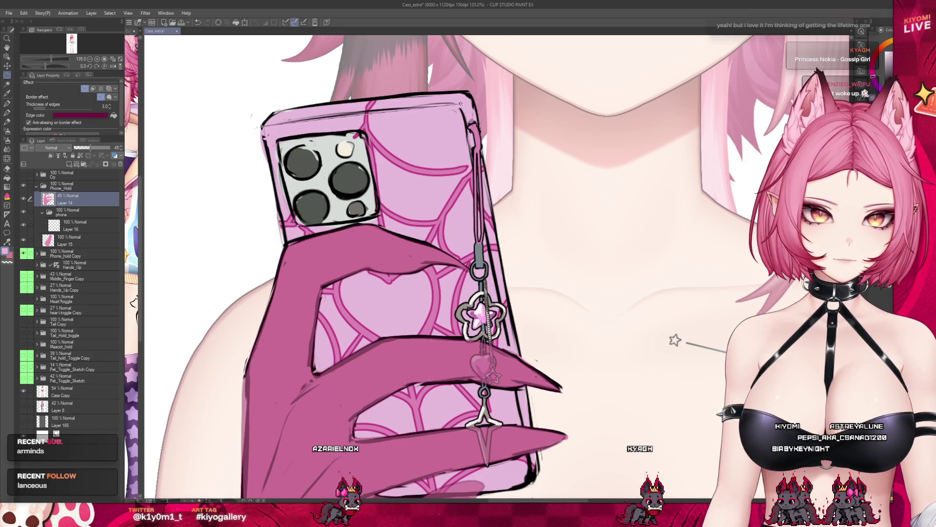
pyautogui.scroll(-2, 460, 104)
pyautogui.scroll(-1, 466, 127)
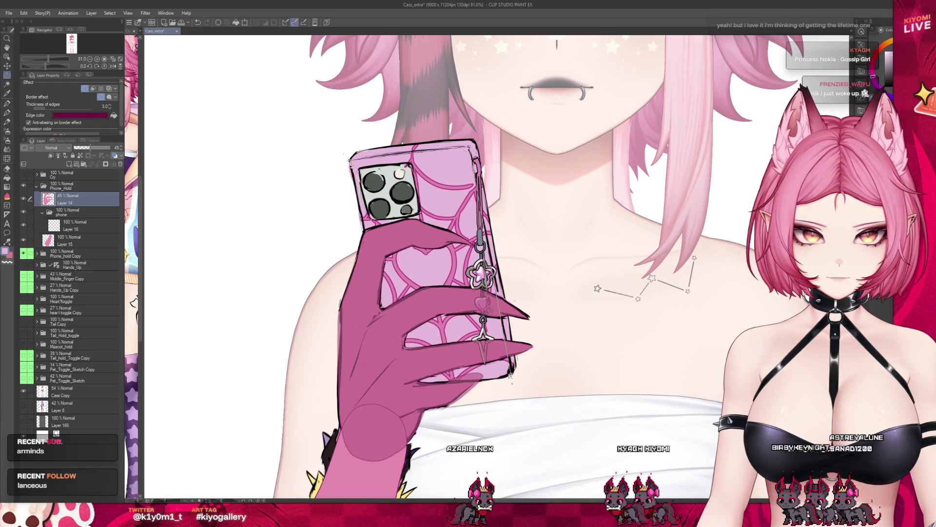
pyautogui.click(512, 377)
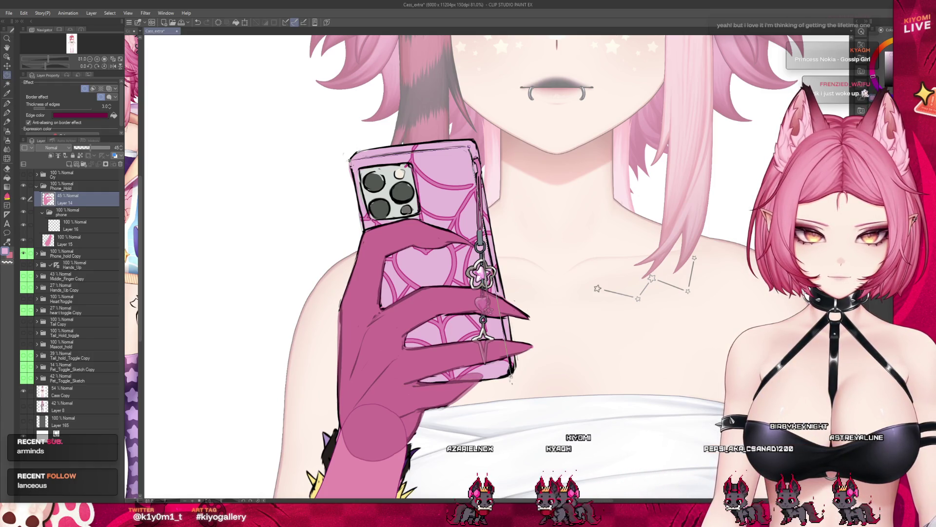
pyautogui.click(394, 387)
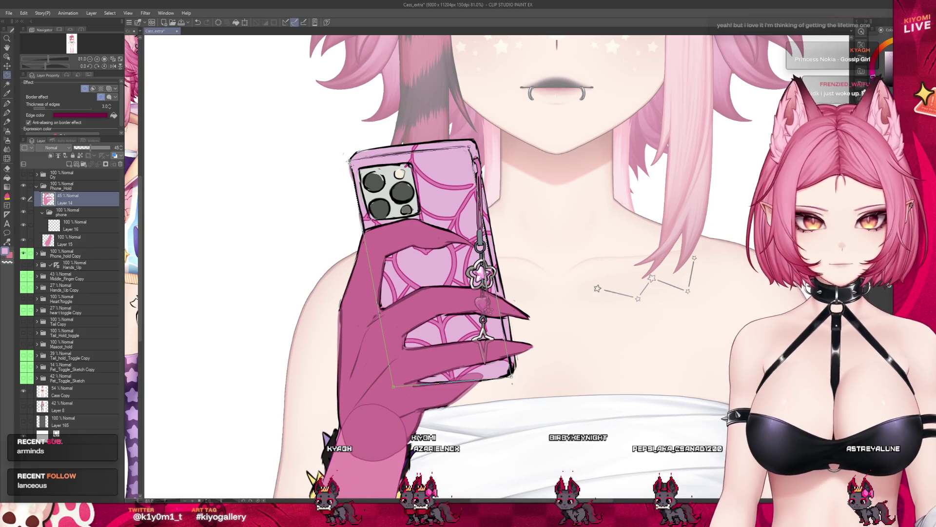
pyautogui.click(349, 159)
pyautogui.scroll(-2, 477, 296)
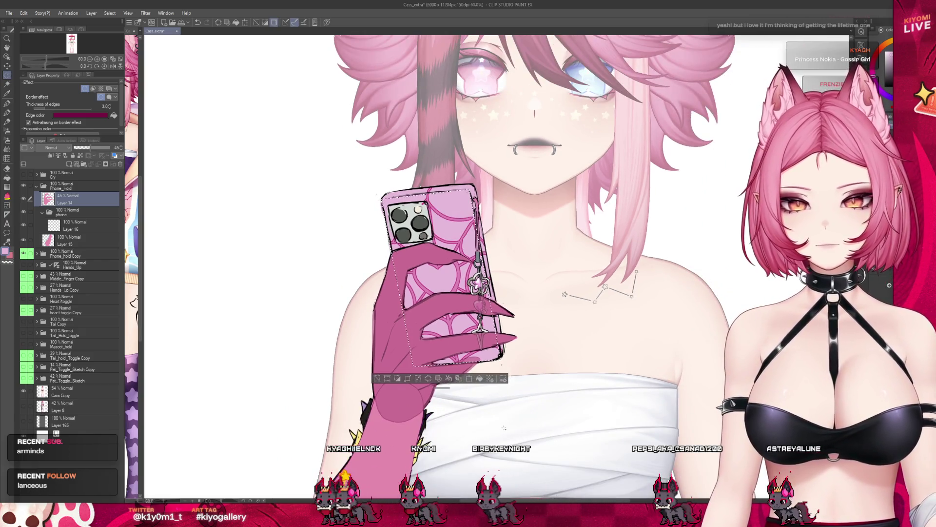
pyautogui.hotkey('alt', '[')
pyautogui.hotkey('alt', '[')
pyautogui.click(471, 380)
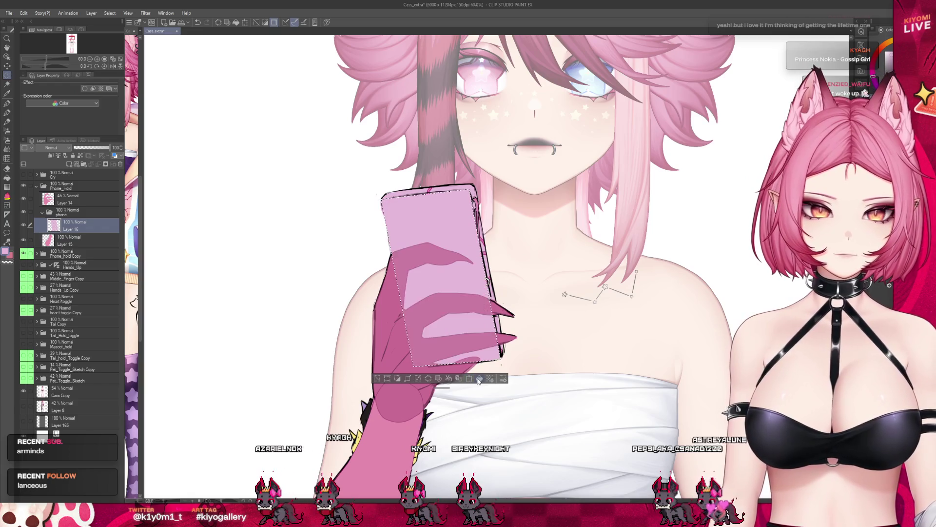
# - Deselect, compare the two phones, set Phone_hold Copy to 40% opacity, and reselect Layer 16
pyautogui.hotkey('ctrl', 'd')
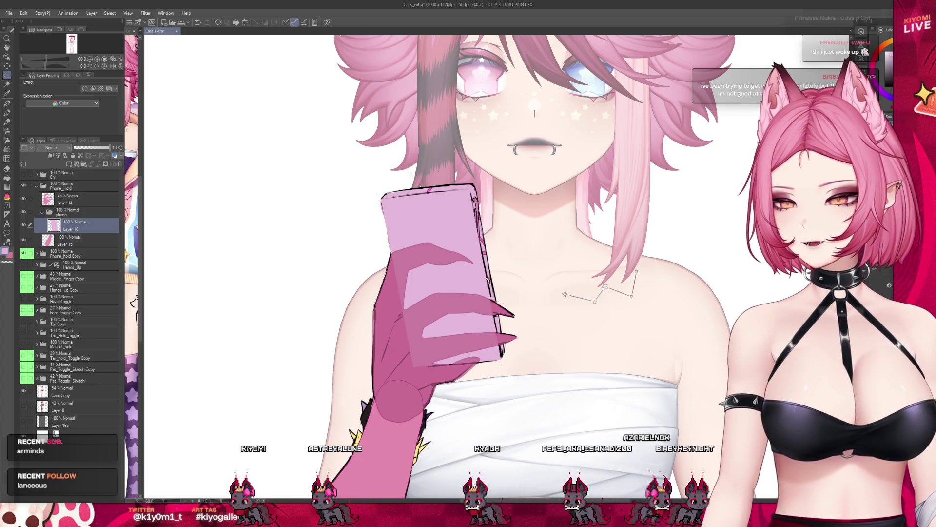
pyautogui.scroll(1, 496, 182)
pyautogui.click(115, 154)
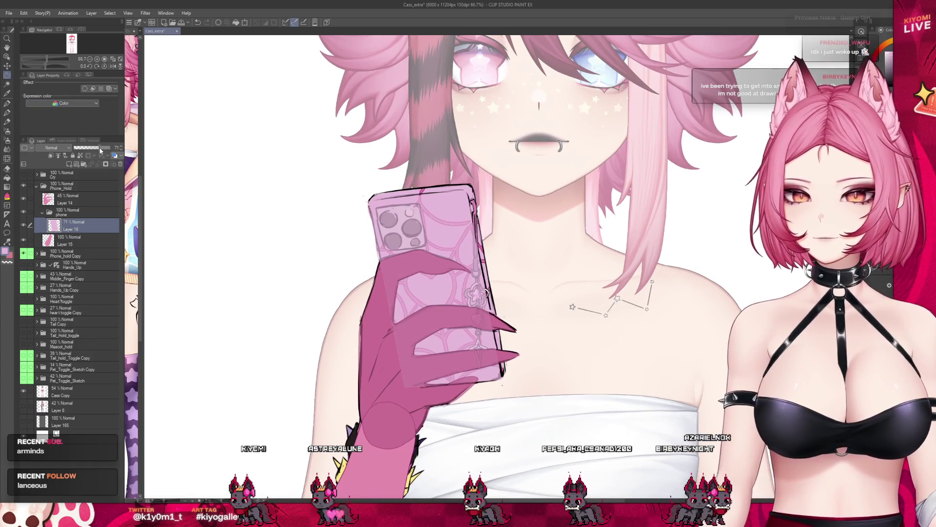
pyautogui.click(114, 154)
pyautogui.click(90, 148)
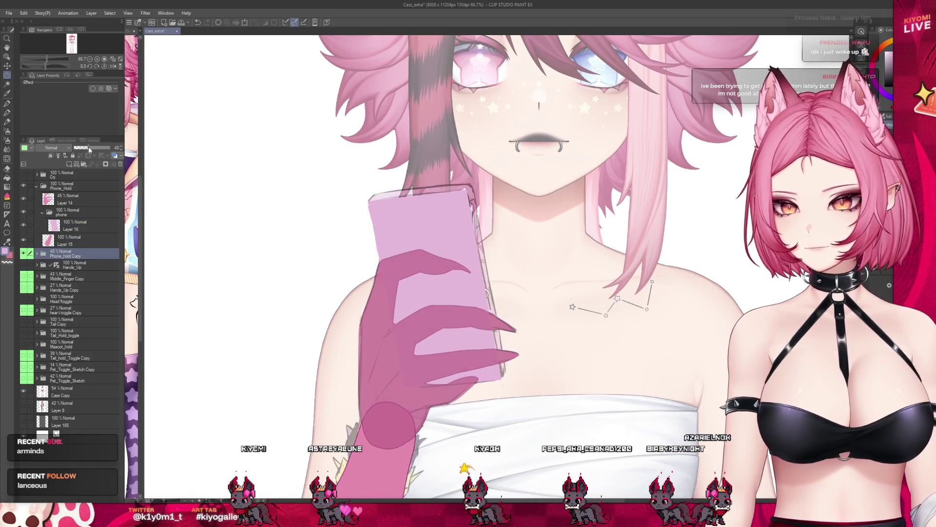
pyautogui.click(73, 225)
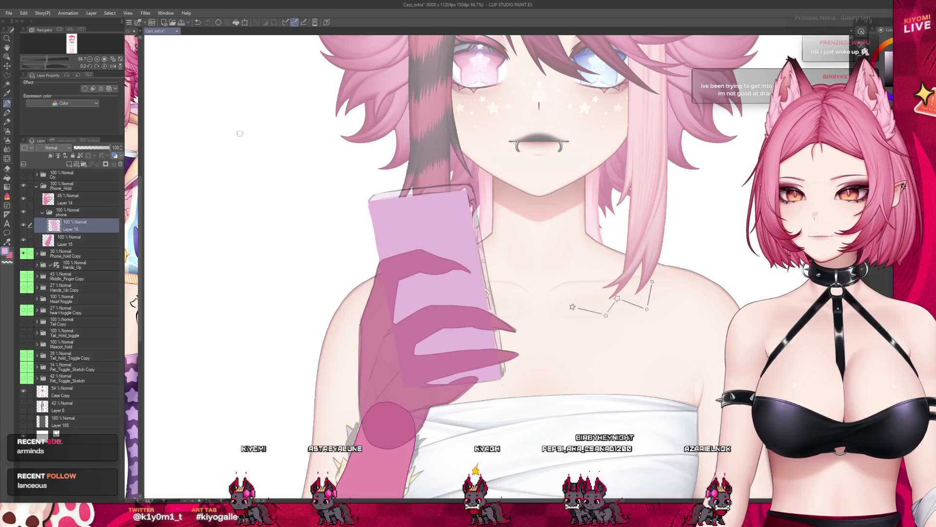
pyautogui.scroll(3, 240, 133)
pyautogui.scroll(3, 293, 170)
pyautogui.scroll(3, 376, 202)
pyautogui.scroll(3, 345, 213)
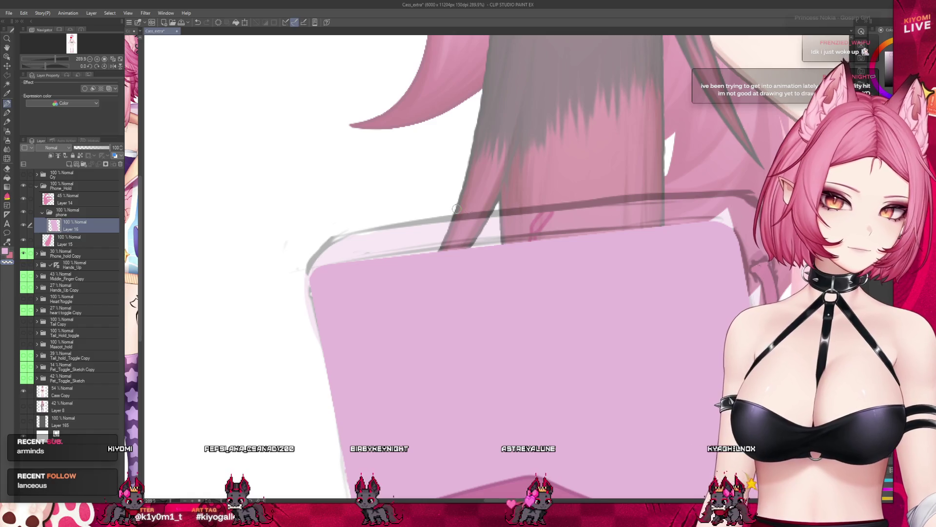
pyautogui.scroll(-2, 457, 209)
pyautogui.scroll(-2, 429, 208)
pyautogui.scroll(-1, 399, 208)
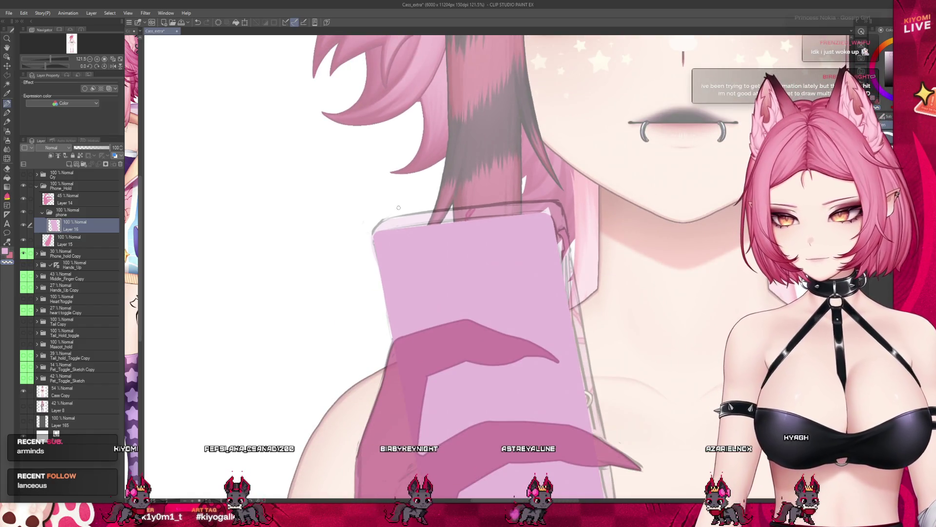
pyautogui.scroll(-2, 398, 207)
pyautogui.scroll(2, 607, 307)
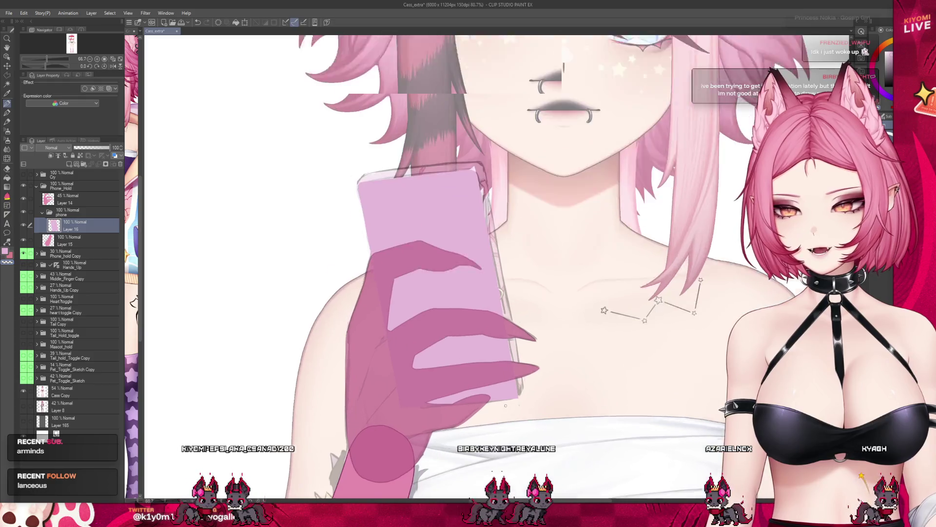
pyautogui.scroll(1, 530, 375)
pyautogui.scroll(1, 529, 378)
pyautogui.scroll(1, 528, 385)
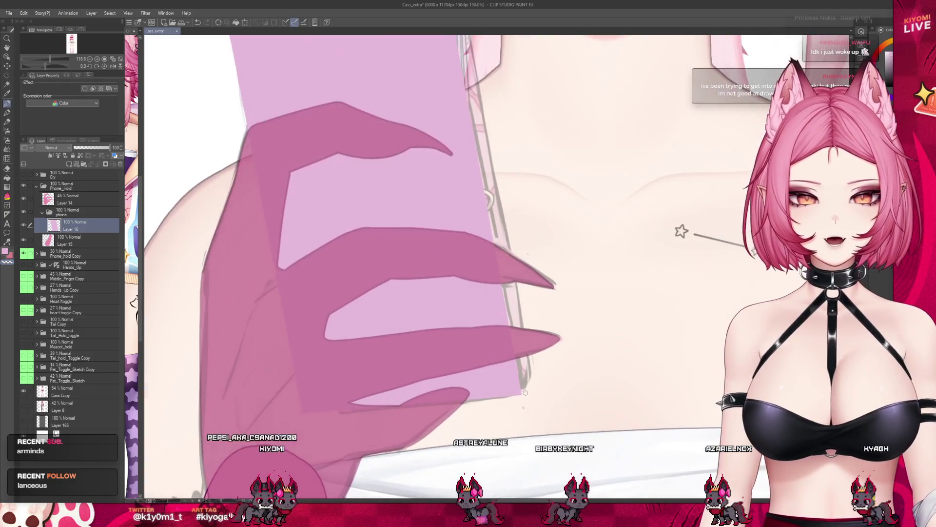
pyautogui.scroll(1, 526, 393)
pyautogui.scroll(1, 525, 393)
pyautogui.scroll(1, 525, 392)
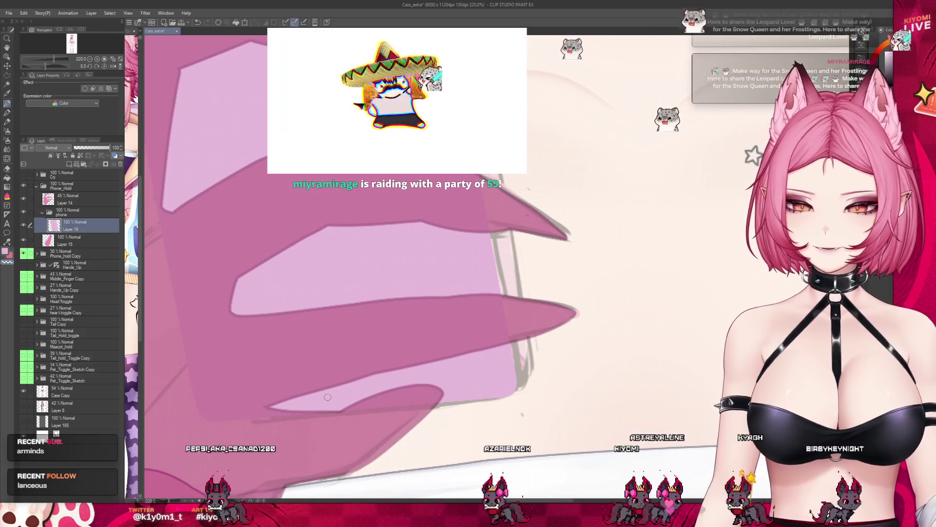
pyautogui.scroll(-2, 390, 440)
pyautogui.scroll(-2, 380, 425)
pyautogui.scroll(-2, 365, 405)
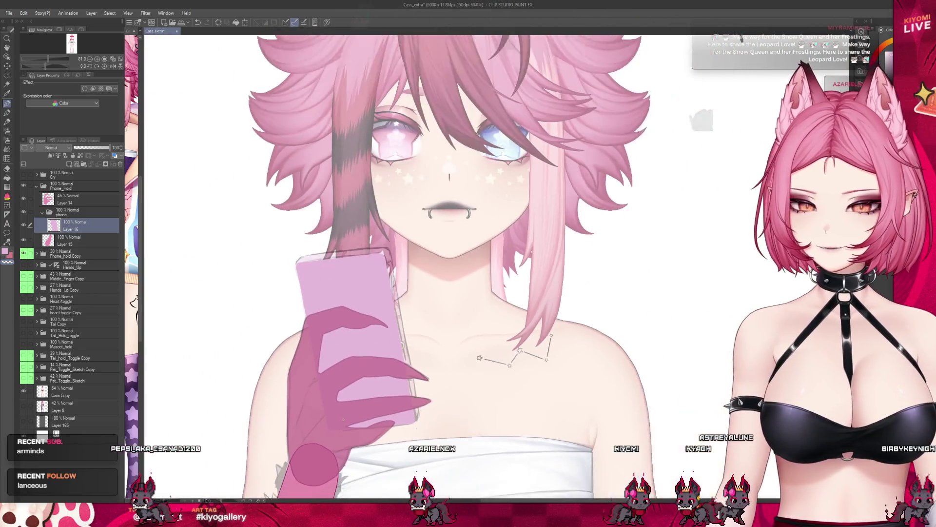
pyautogui.scroll(-2, 353, 388)
pyautogui.scroll(-1, 369, 255)
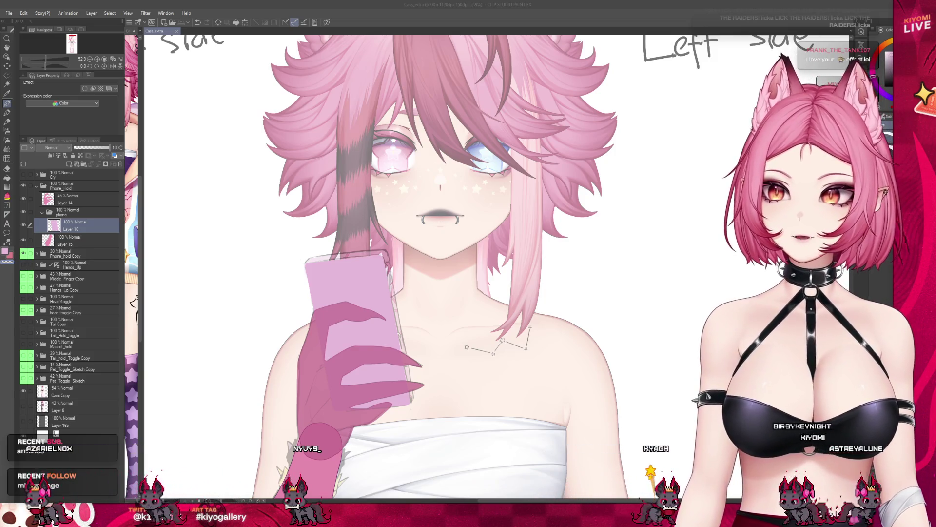
pyautogui.scroll(-2, 439, 266)
pyautogui.press('Delete')
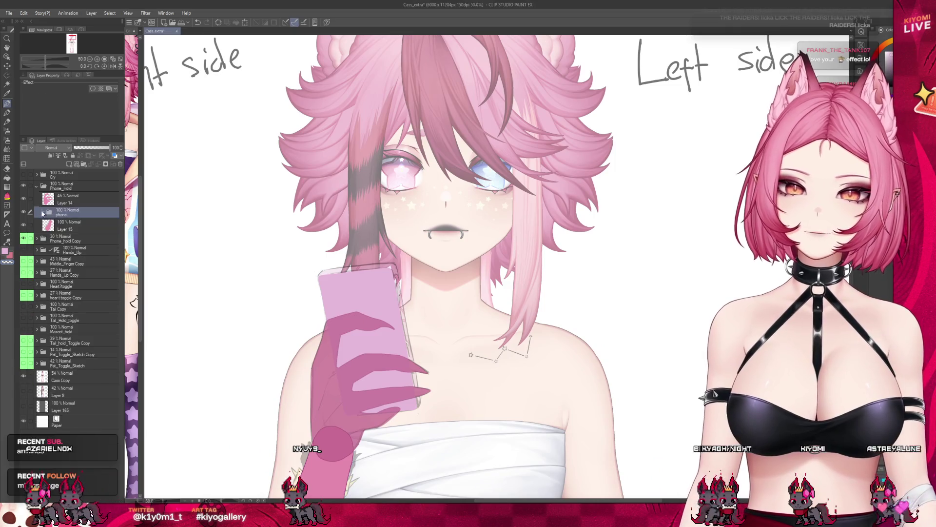
# - Collapse the Phone_Hold folder and select the Cass Copy layer
pyautogui.click(36, 186)
pyautogui.click(53, 187)
pyautogui.scroll(-4, 422, 254)
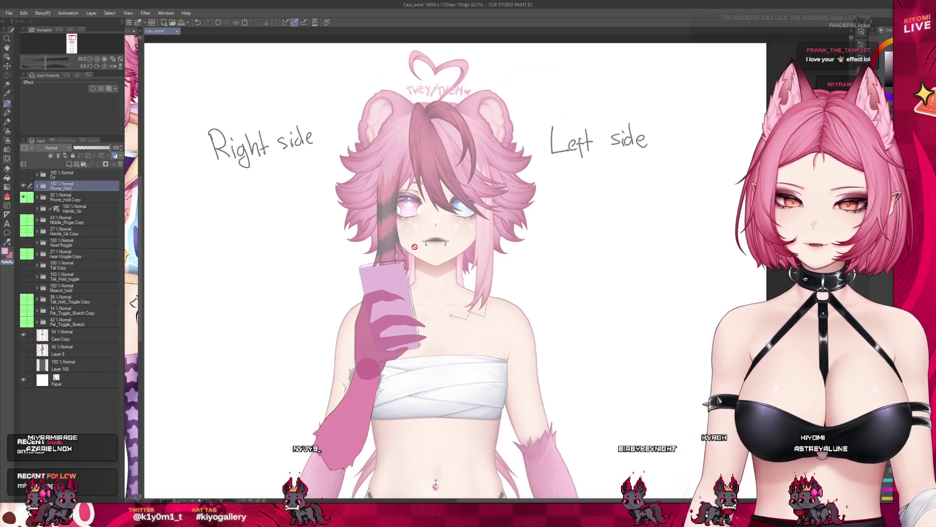
pyautogui.click(65, 341)
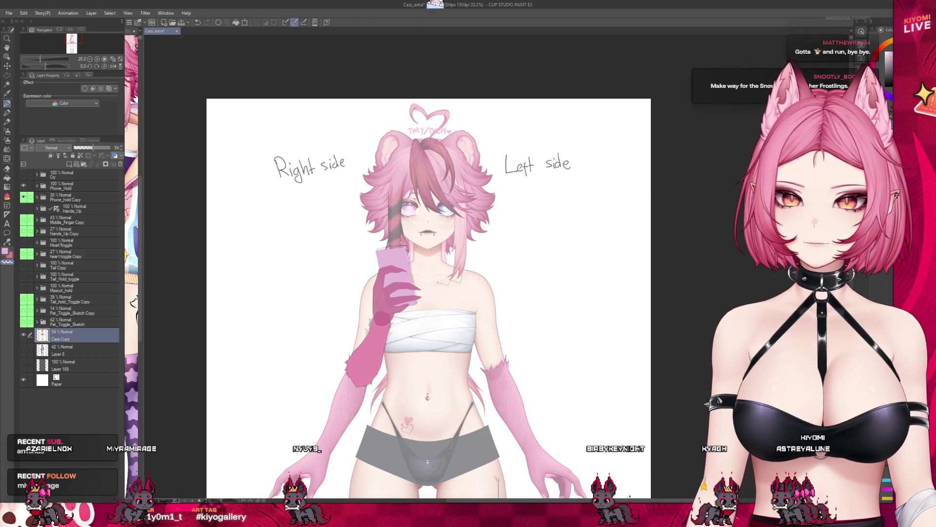
# - In the main Cass file, hide the Phone_hold folder and zoom in
pyautogui.click(141, 32)
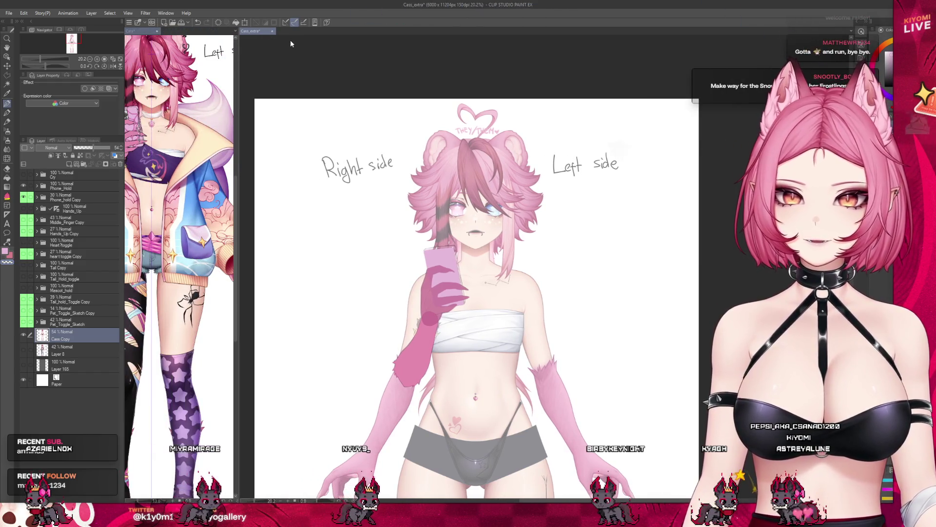
pyautogui.click(141, 31)
pyautogui.scroll(-3, 449, 244)
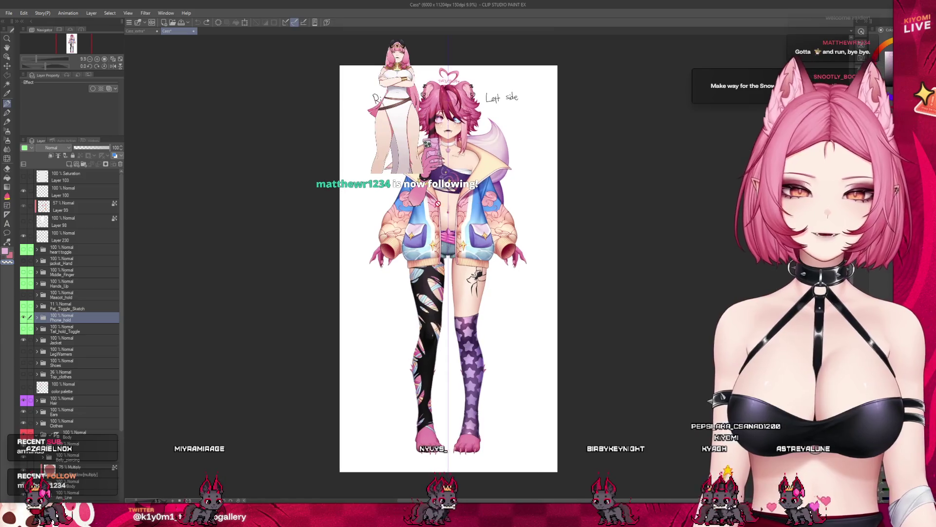
pyautogui.click(24, 318)
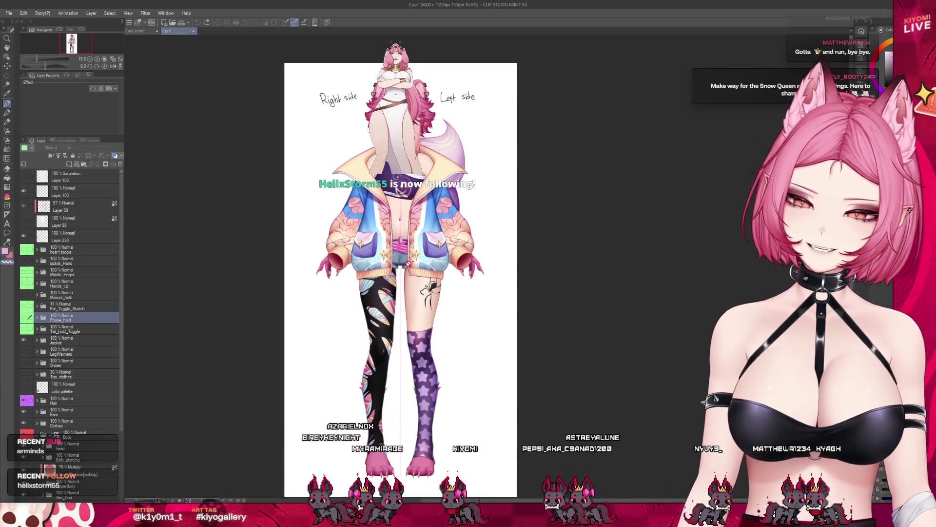
pyautogui.hotkey('ctrl', '+')
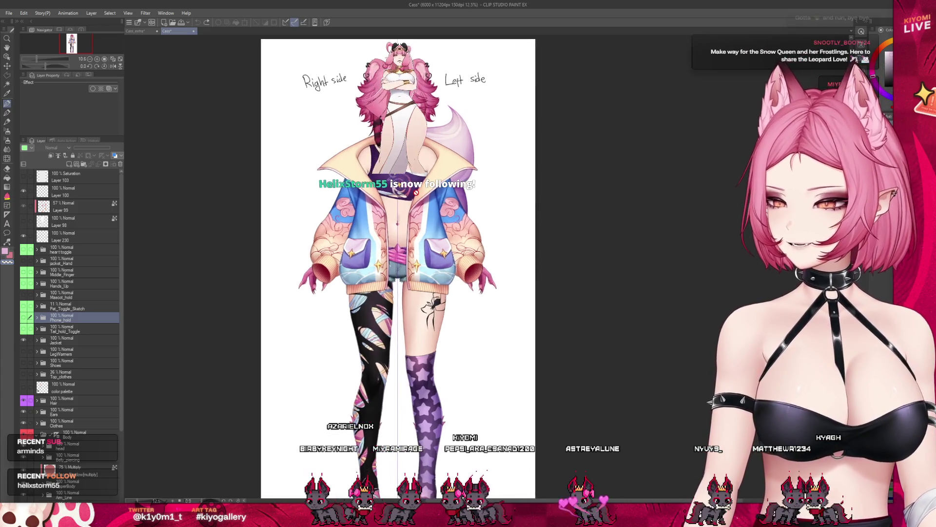
pyautogui.scroll(2, 364, 148)
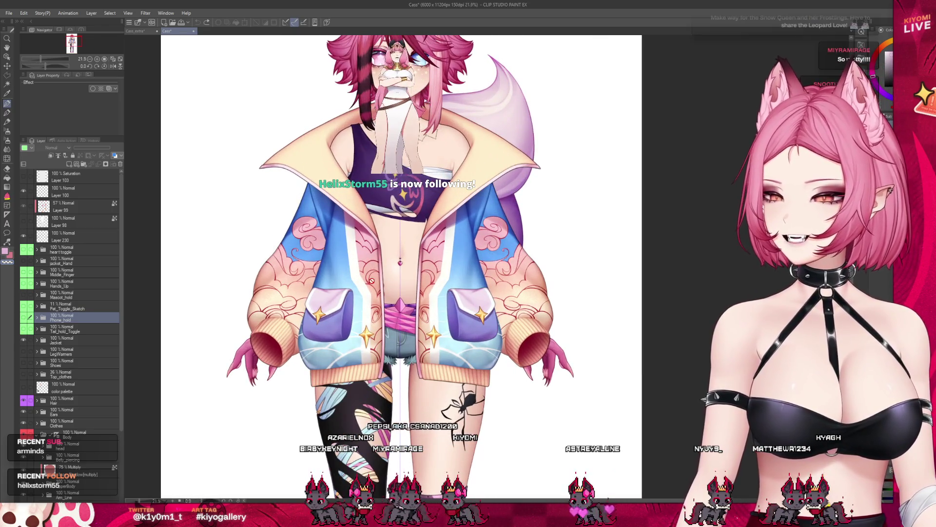
pyautogui.scroll(1, 371, 147)
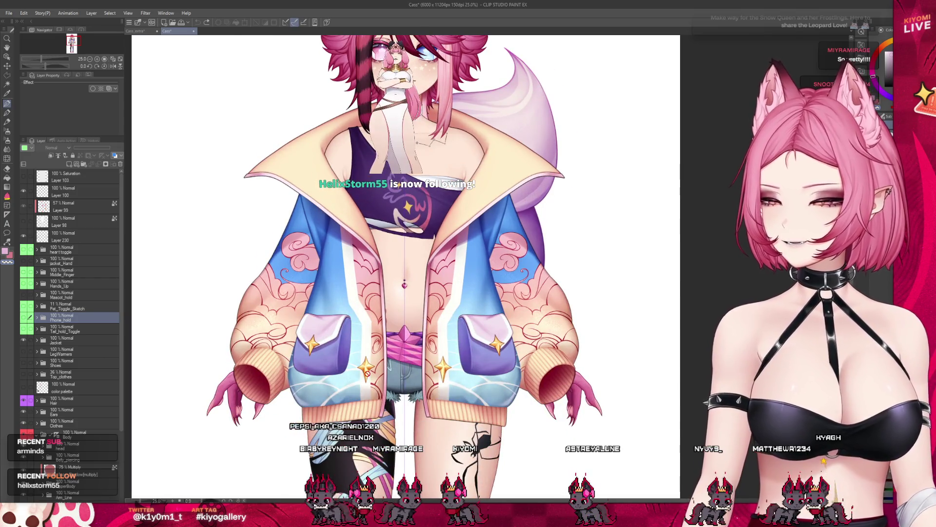
pyautogui.scroll(2, 367, 373)
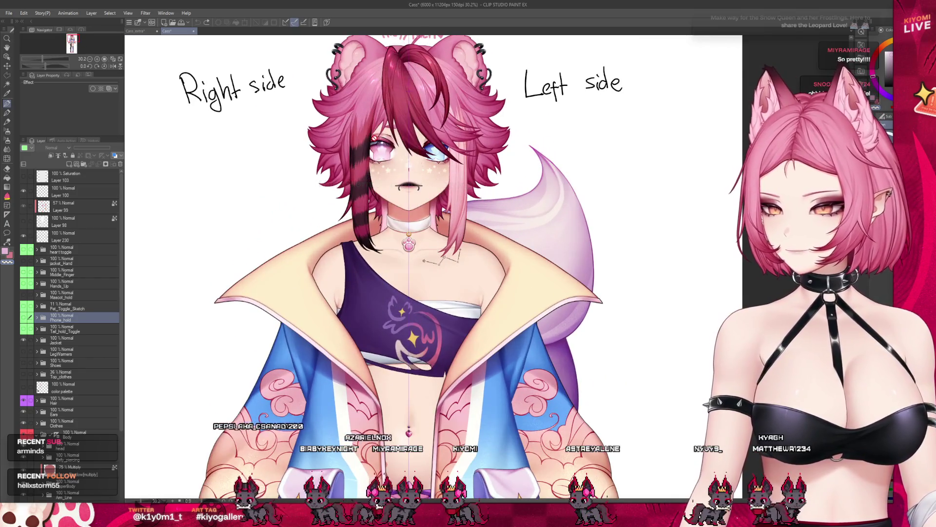
# - Switch back to the Cass_extra canvas
pyautogui.click(133, 31)
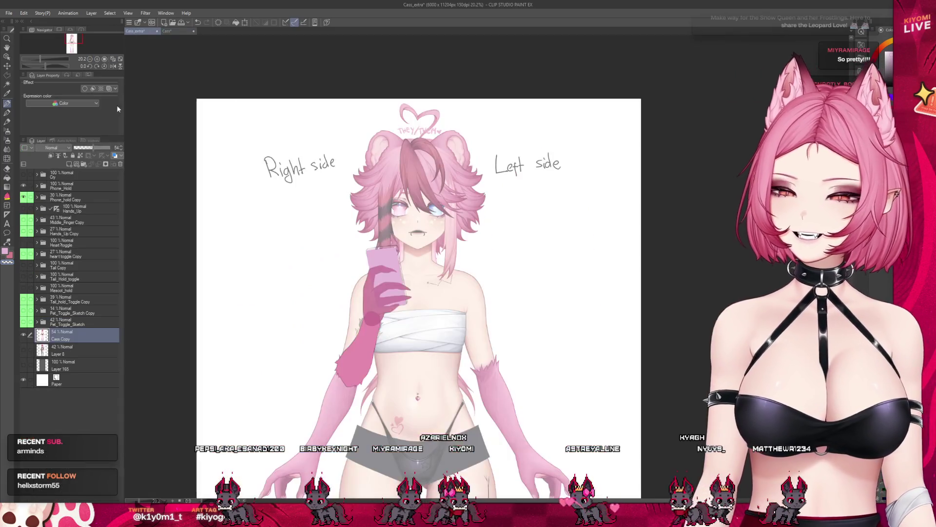
pyautogui.scroll(2, 406, 285)
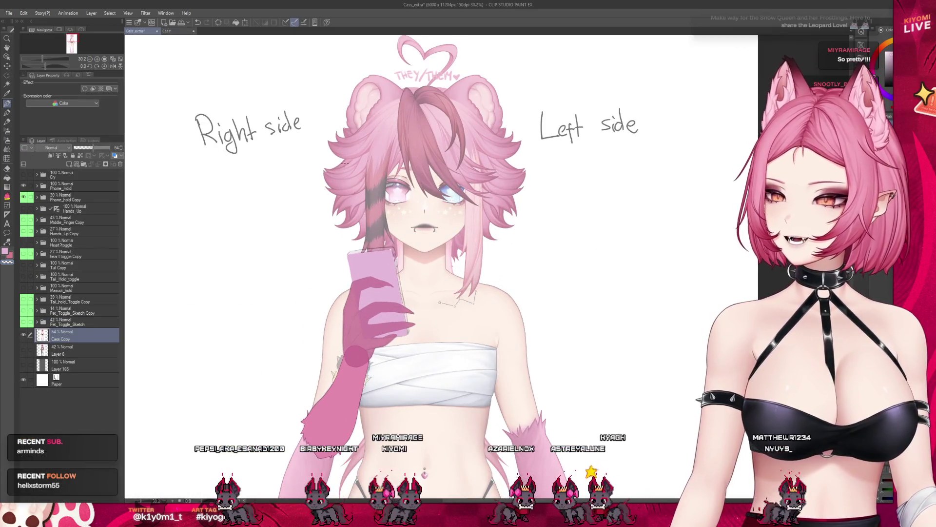
pyautogui.scroll(1, 344, 164)
pyautogui.scroll(2, 402, 195)
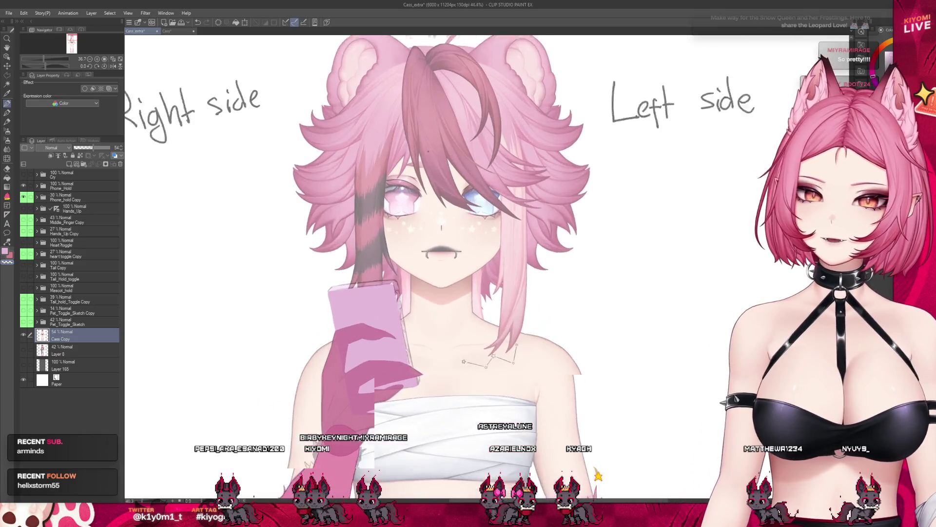
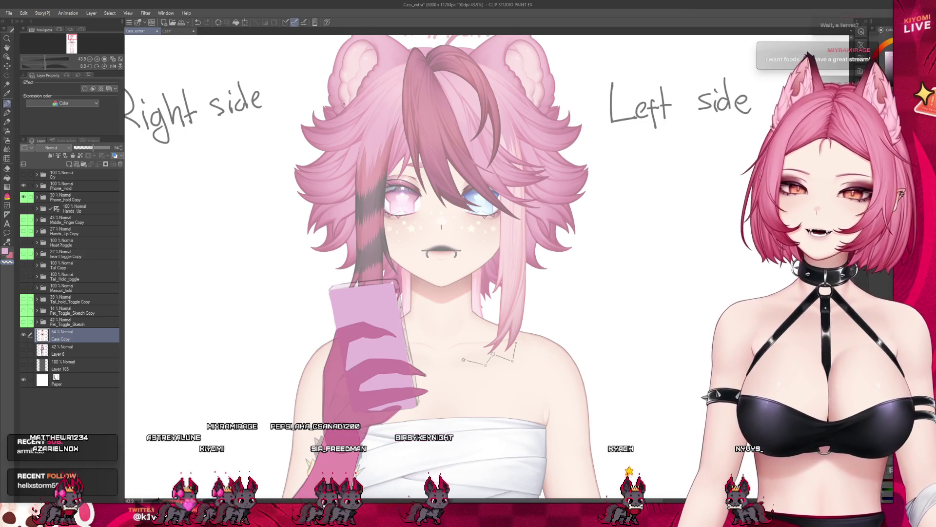
# - Select the faded Phone_hold Copy layer
pyautogui.scroll(2, 365, 143)
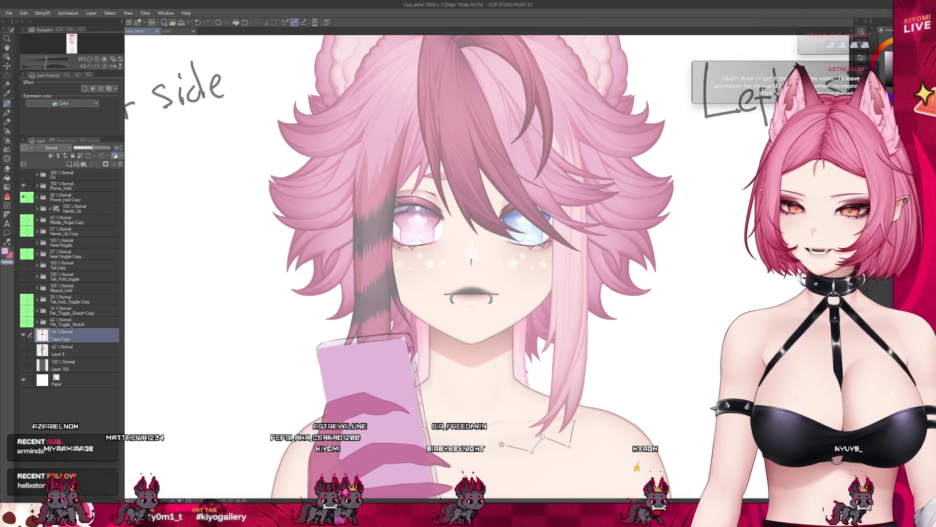
pyautogui.scroll(-1, 364, 143)
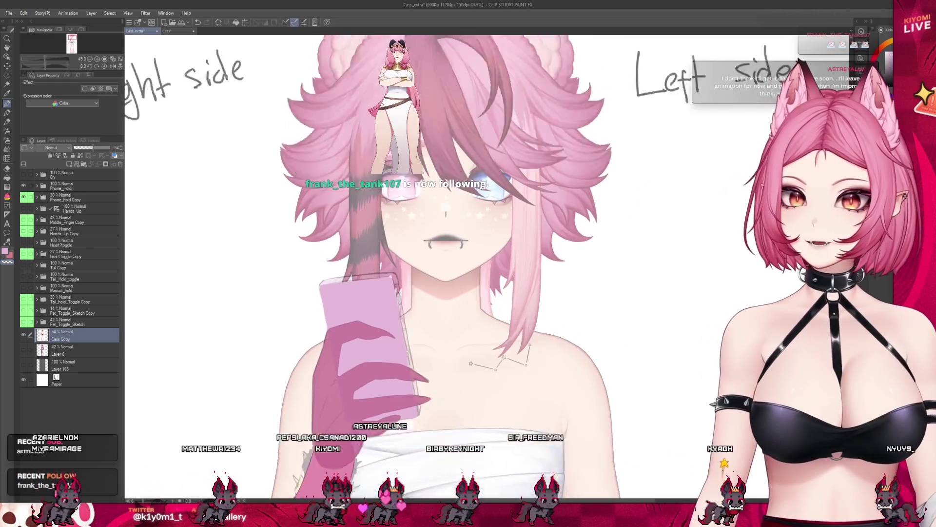
pyautogui.scroll(1, 364, 142)
pyautogui.click(77, 196)
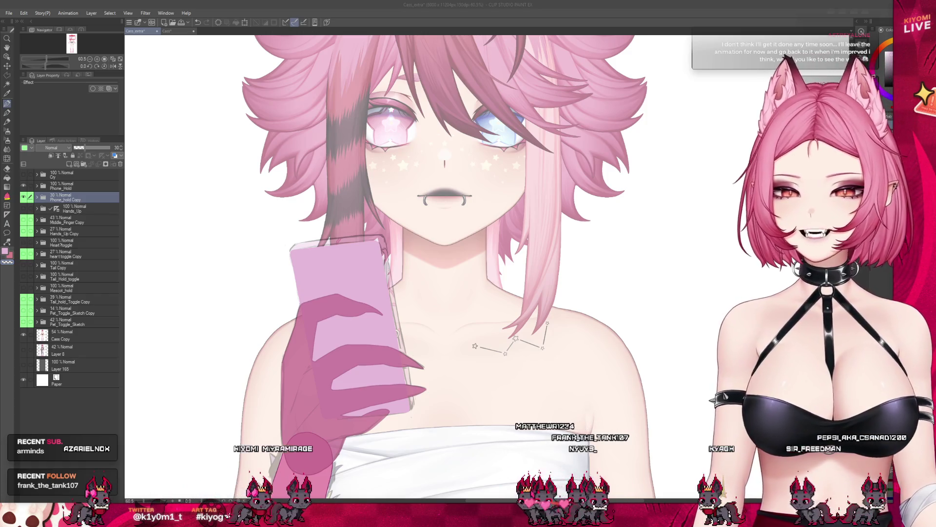
# - Expand Phone_Hold and its phone subfolder, then duplicate Layer 16 with Ctrl+Alt+D
pyautogui.scroll(1, 309, 319)
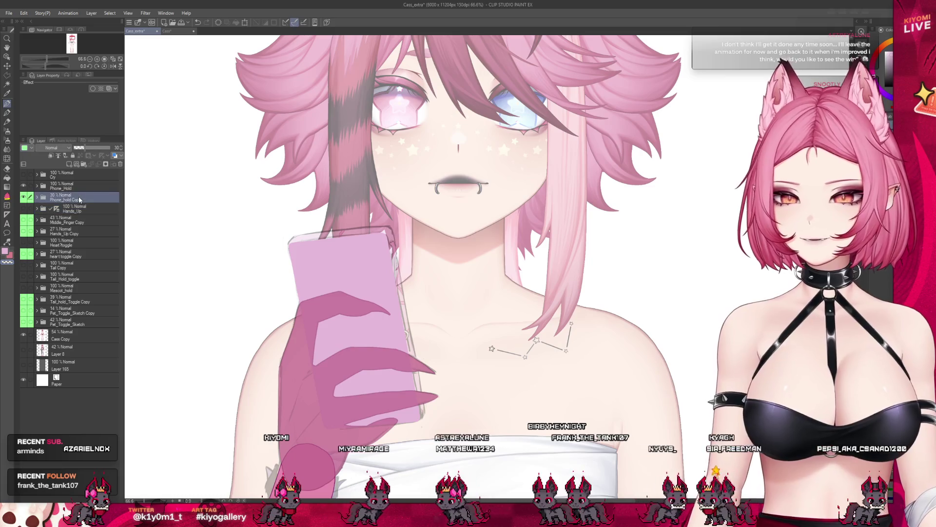
pyautogui.click(32, 190)
pyautogui.click(37, 185)
pyautogui.click(78, 199)
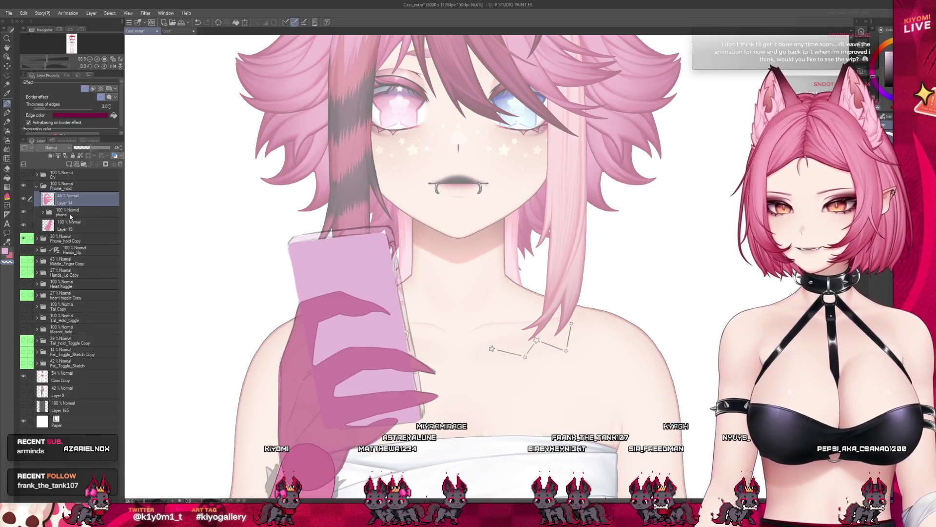
pyautogui.click(78, 213)
pyautogui.click(42, 212)
pyautogui.click(88, 225)
pyautogui.scroll(3, 425, 331)
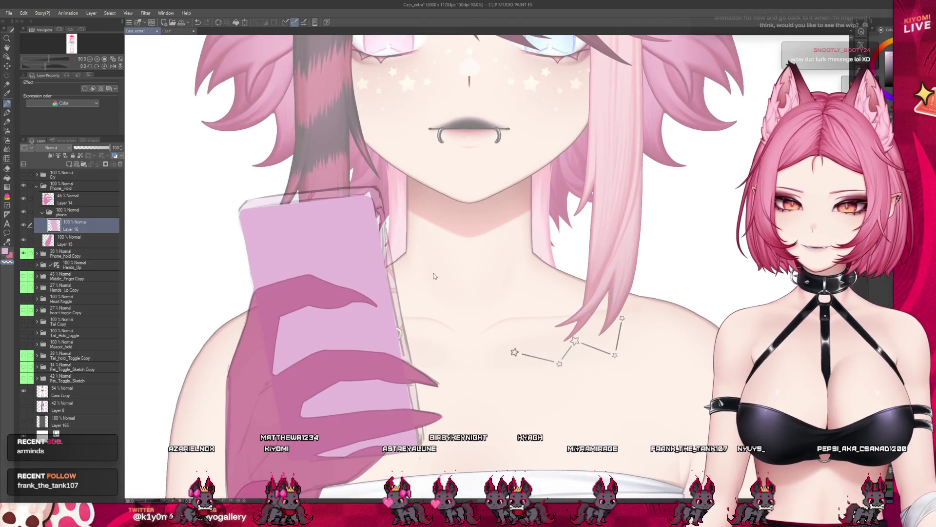
pyautogui.hotkey('ctrl', 'alt', 'd')
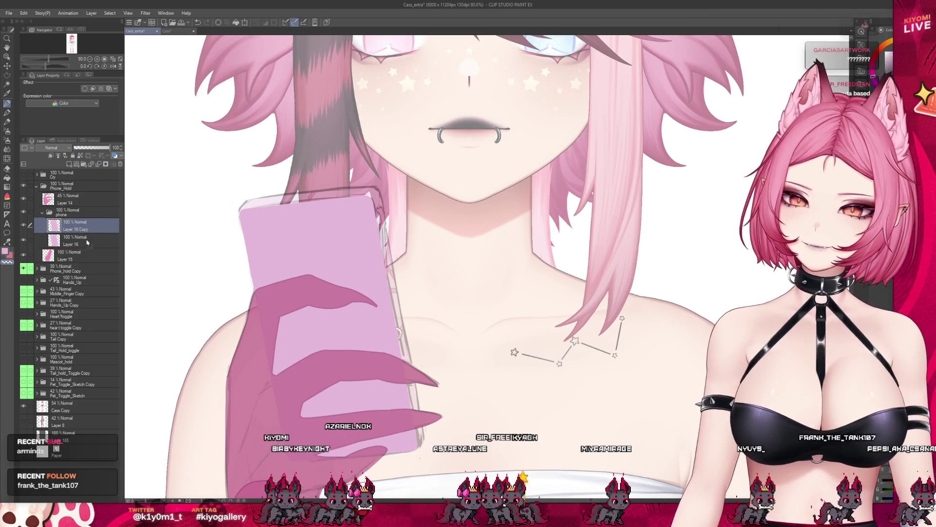
# - Place Layer 16 Copy beneath the original and offset it to form the phone's thickness
pyautogui.moveTo(87, 242); pyautogui.dragTo(88, 248)
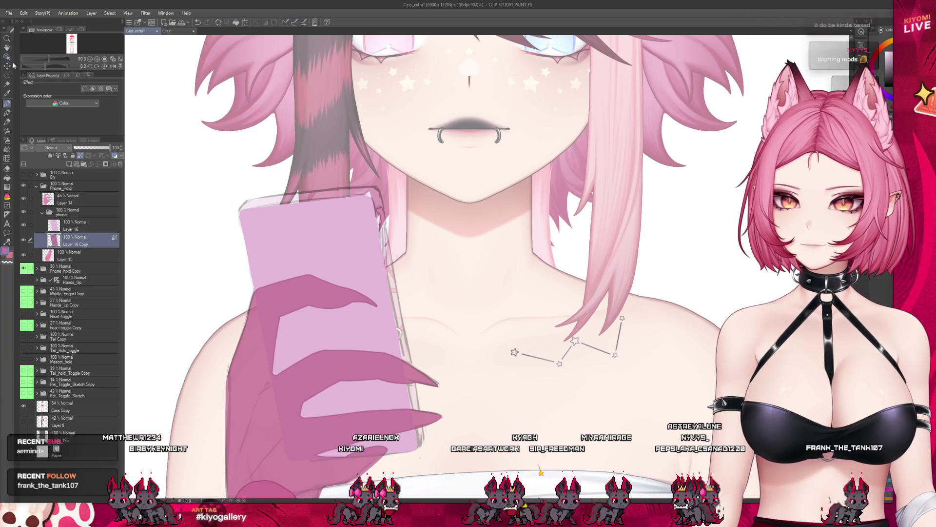
pyautogui.moveTo(322, 376); pyautogui.dragTo(327, 367)
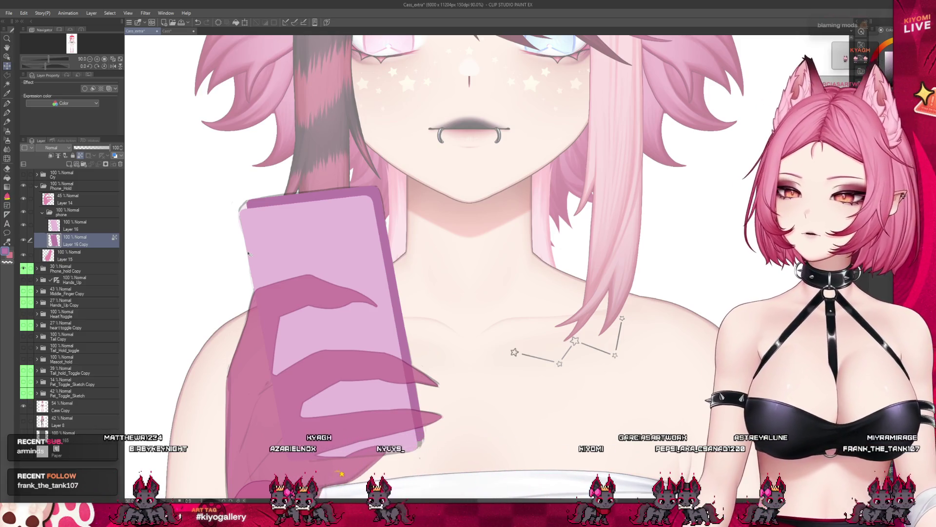
pyautogui.scroll(2, 212, 221)
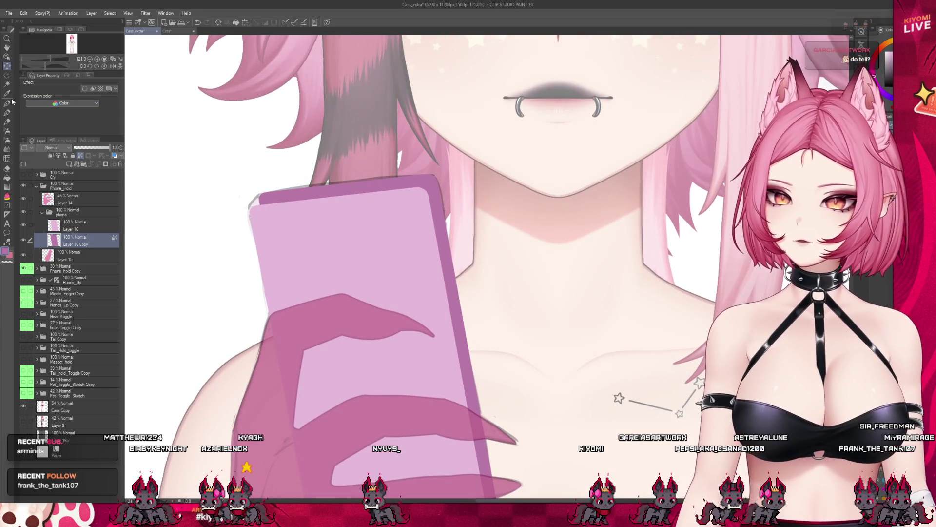
pyautogui.scroll(2, 303, 211)
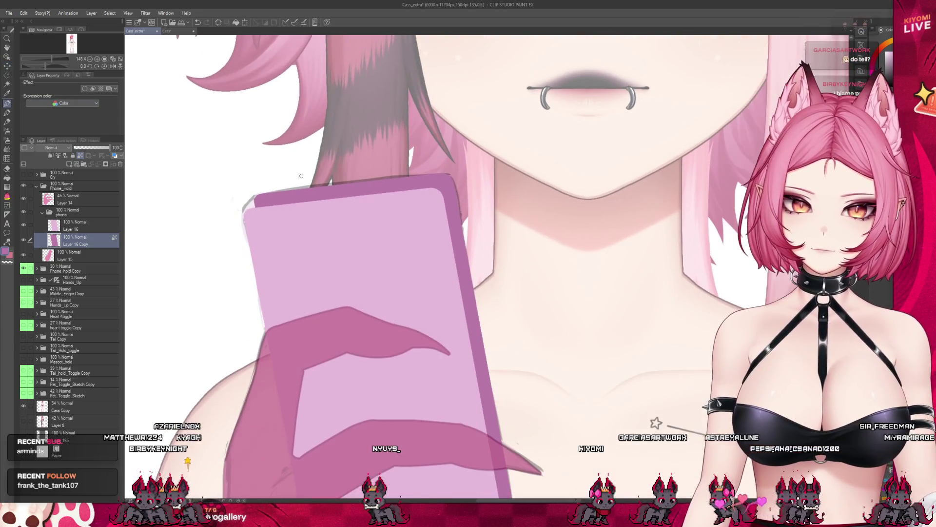
pyautogui.scroll(2, 215, 114)
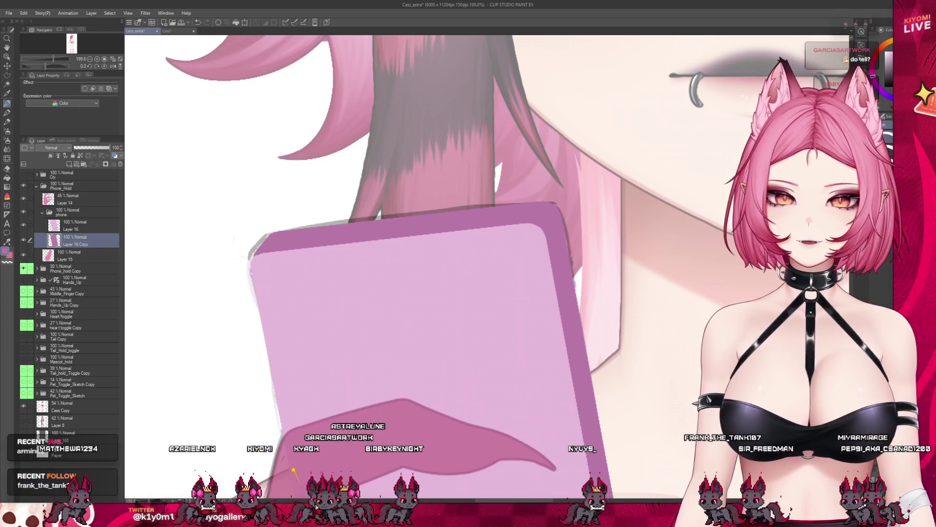
# - Hide the dark pink hand strokes on Layer 14
pyautogui.scroll(-5, 283, 202)
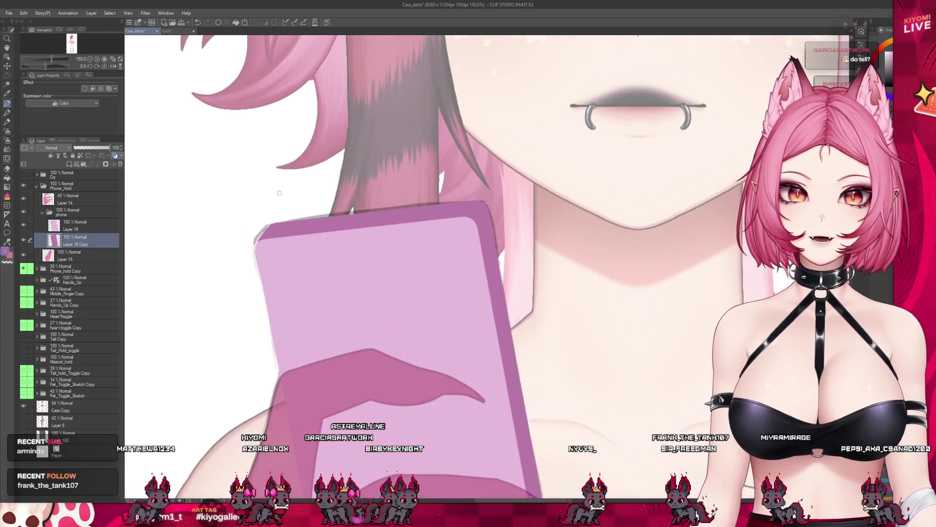
pyautogui.scroll(3, 423, 395)
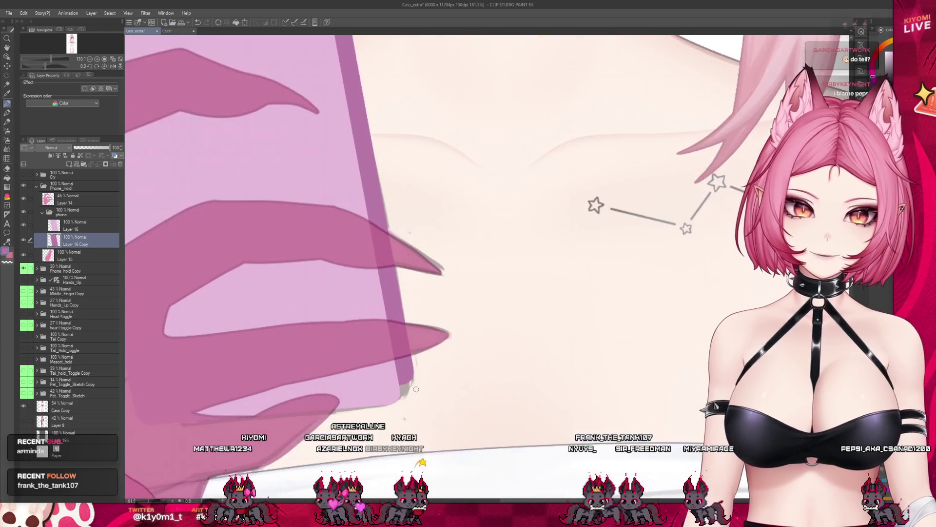
pyautogui.scroll(2, 420, 391)
pyautogui.scroll(2, 416, 389)
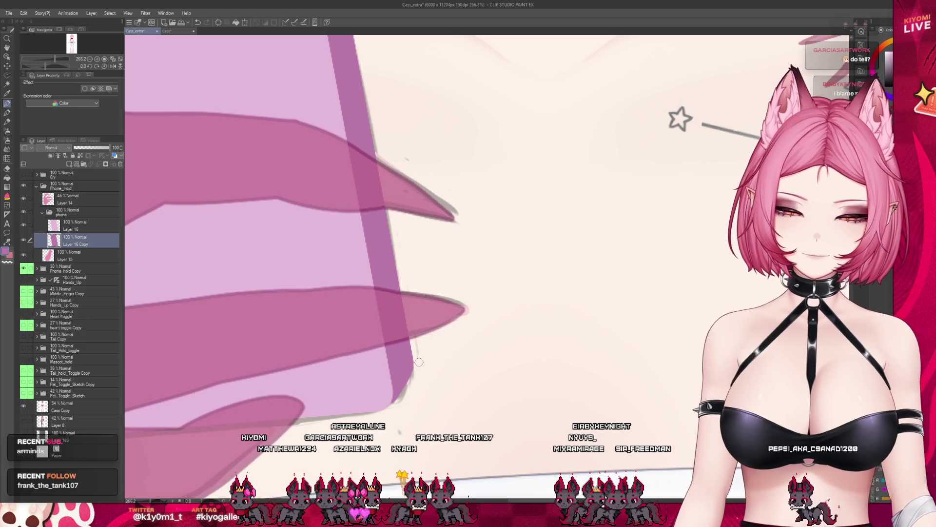
pyautogui.click(24, 199)
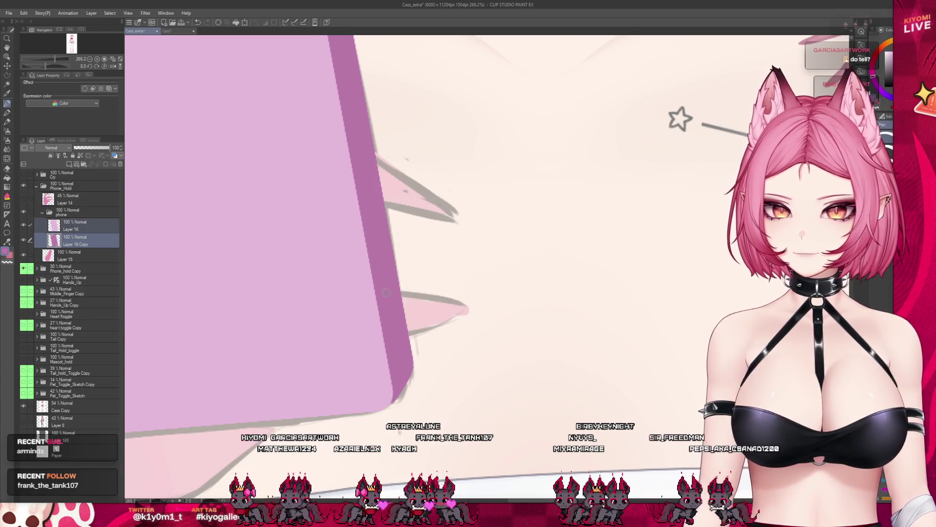
# - On Layer 16 Copy, fill a strip along the phone's bottom edge with purple
pyautogui.click(40, 236)
pyautogui.scroll(-3, 372, 345)
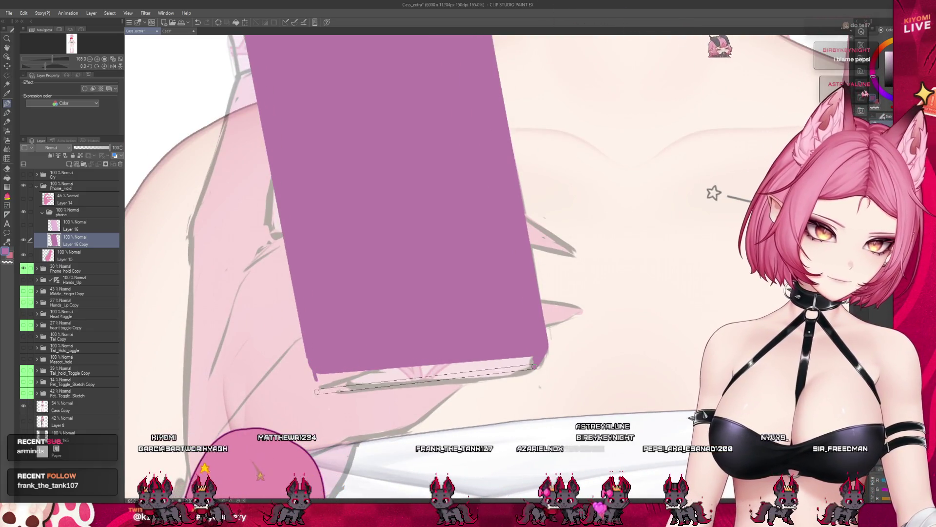
pyautogui.moveTo(535, 365); pyautogui.dragTo(320, 385)
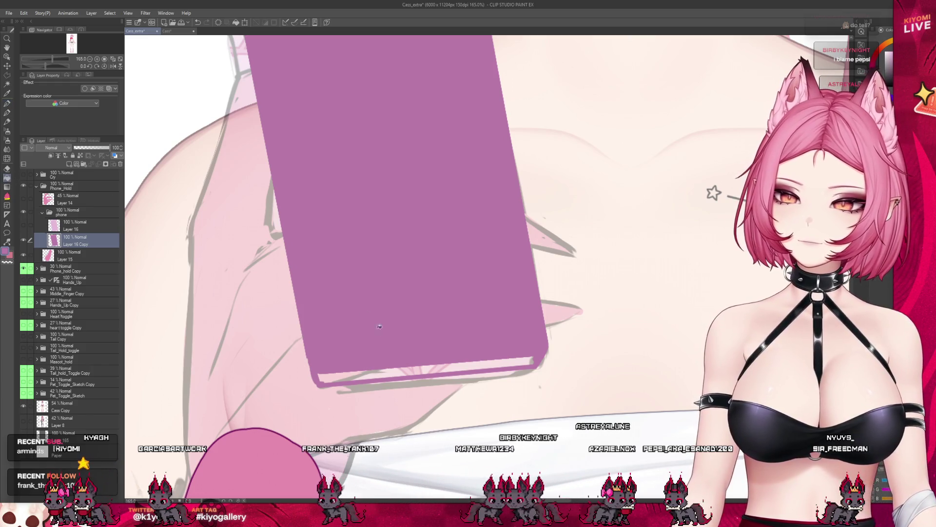
pyautogui.click(489, 339)
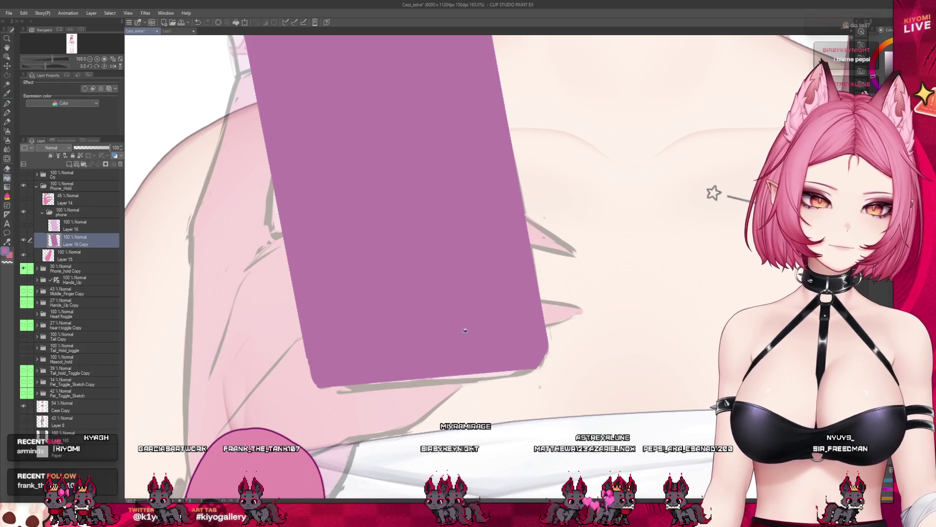
pyautogui.scroll(-1, 465, 330)
pyautogui.scroll(5, 312, 169)
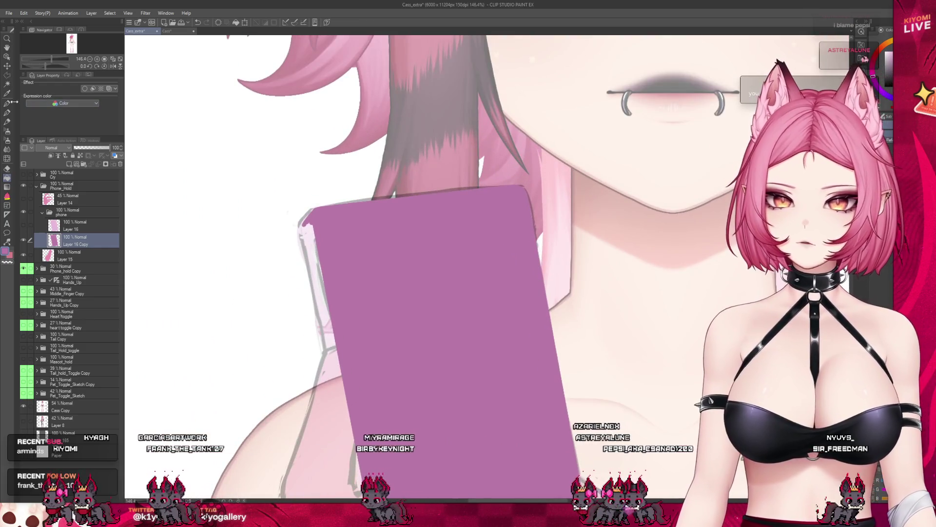
# - Mark a selection strip along the phone's left edge
pyautogui.scroll(-2, 304, 90)
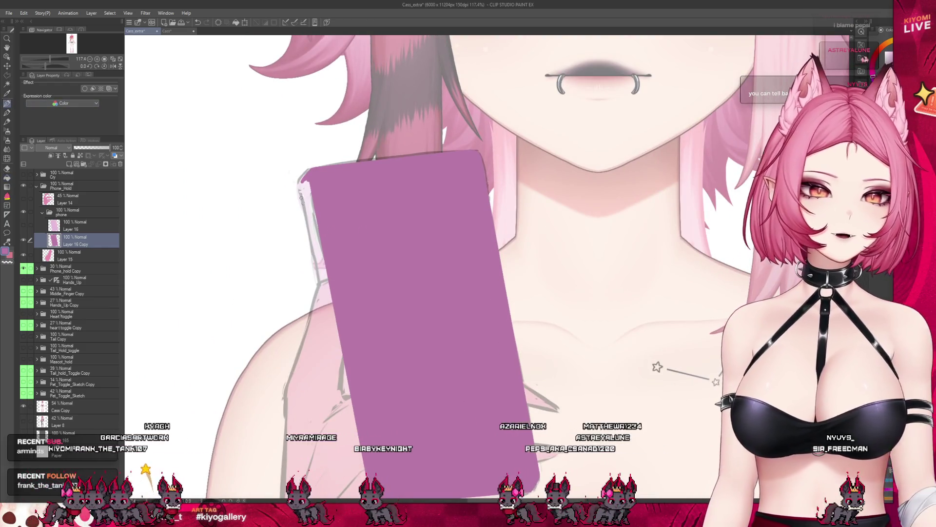
pyautogui.moveTo(302, 182); pyautogui.dragTo(362, 471)
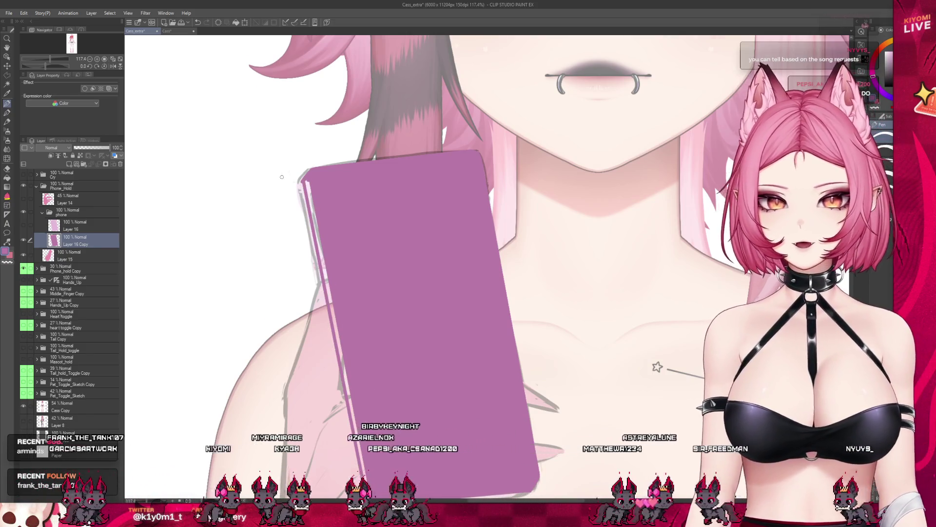
pyautogui.scroll(-2, 288, 203)
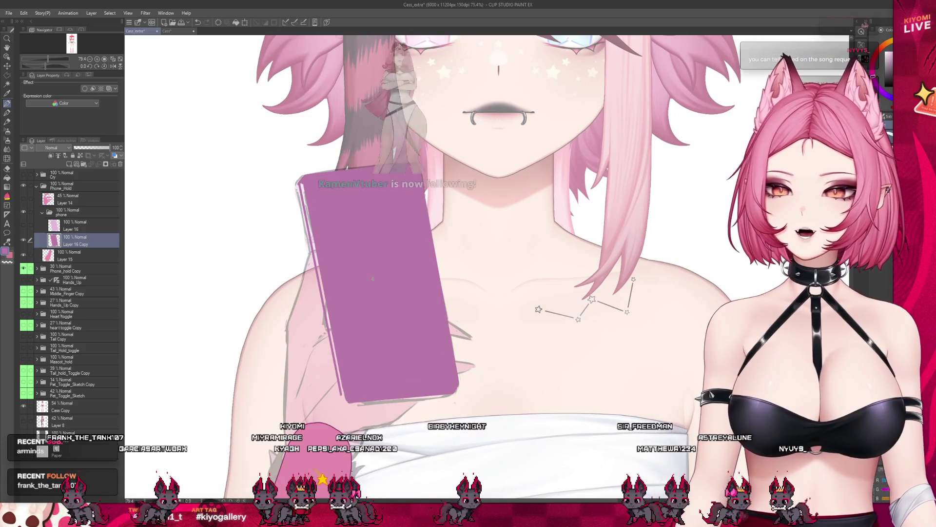
# - Make Layer 16 in the phone folder visible to show the light pink phone
pyautogui.scroll(1, 341, 258)
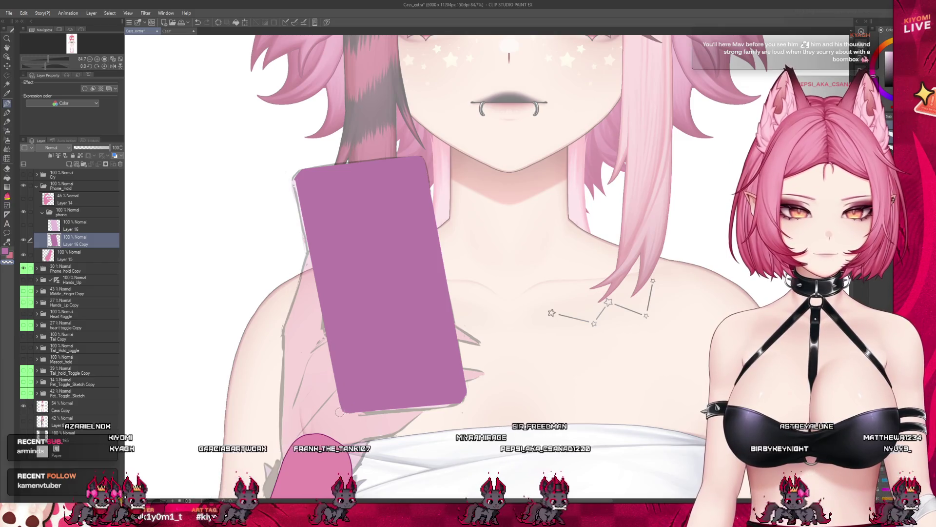
pyautogui.scroll(1, 326, 173)
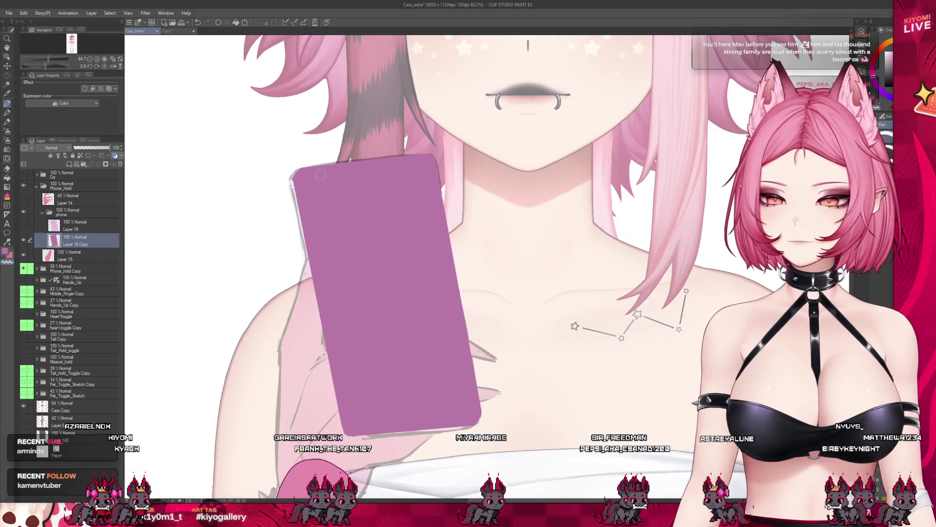
pyautogui.scroll(1, 333, 161)
pyautogui.scroll(1, 341, 147)
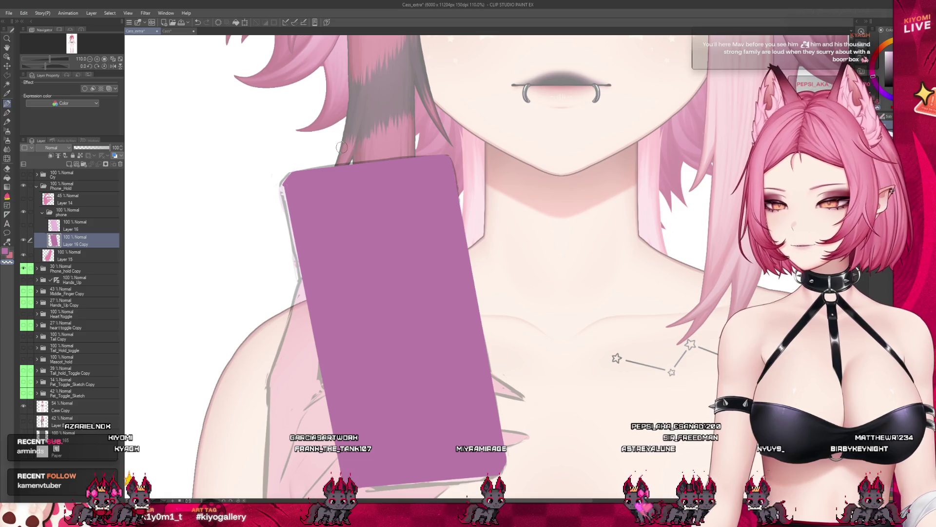
pyautogui.scroll(1, 341, 147)
pyautogui.scroll(1, 342, 147)
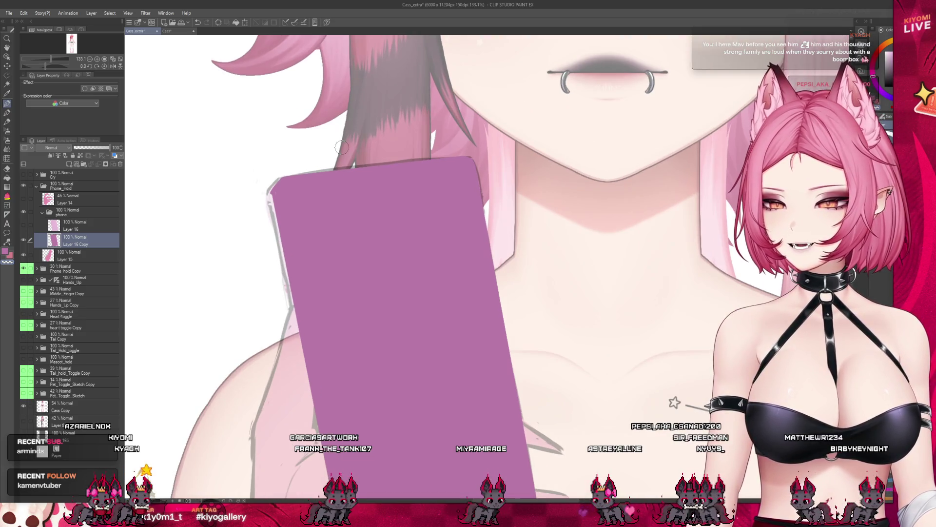
pyautogui.scroll(1, 341, 145)
pyautogui.scroll(1, 342, 144)
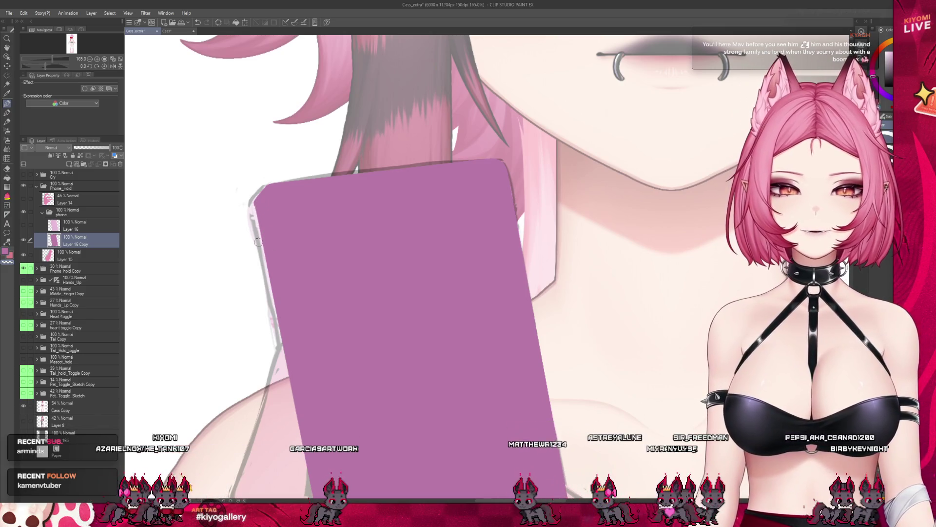
pyautogui.scroll(-3, 259, 264)
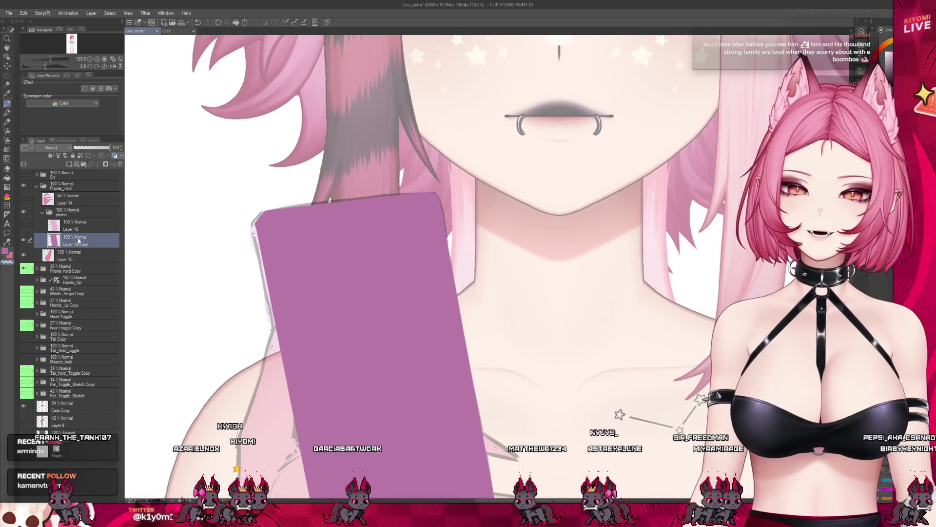
pyautogui.click(23, 225)
pyautogui.scroll(-4, 286, 175)
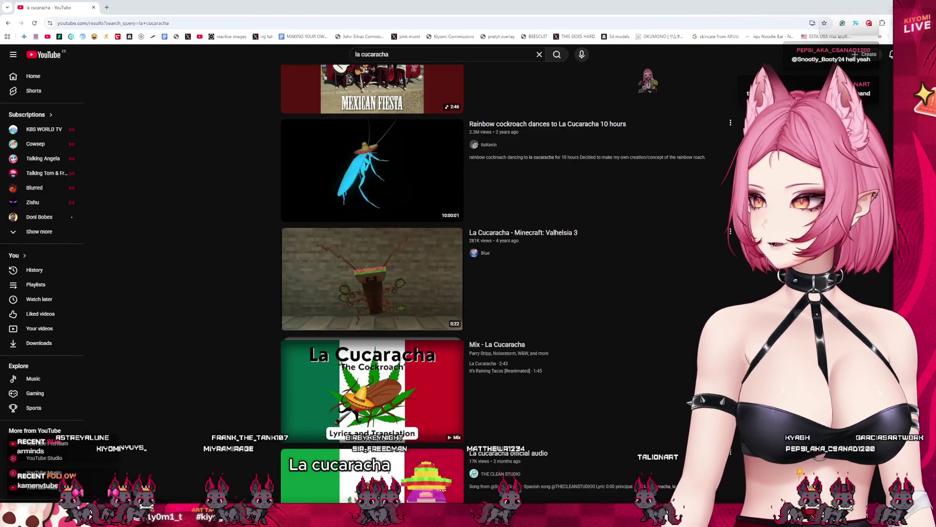
pyautogui.click(333, 292)
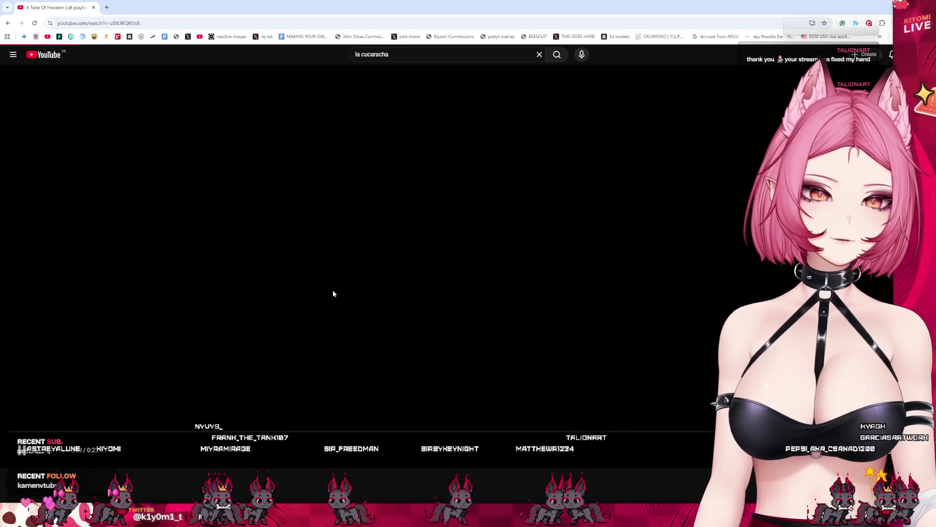
pyautogui.rightClick(334, 296)
pyautogui.click(413, 472)
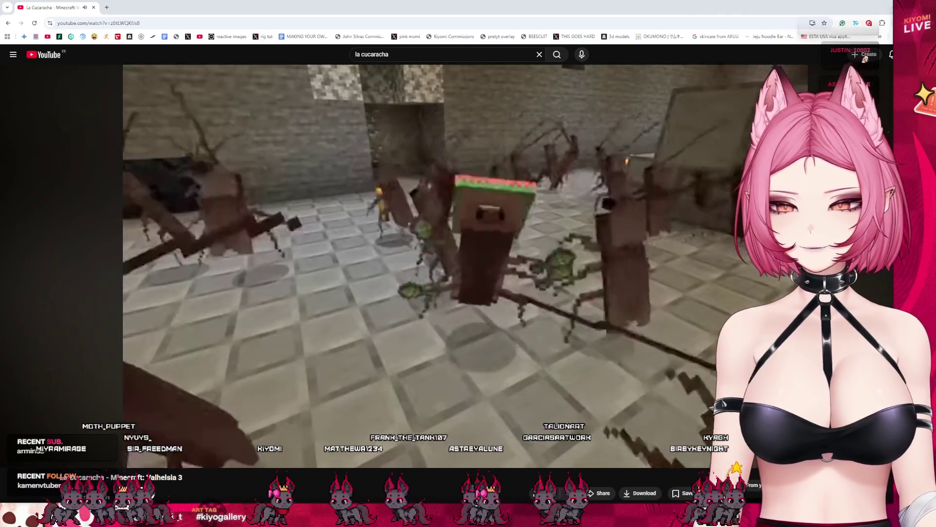
pyautogui.rightClick(353, 316)
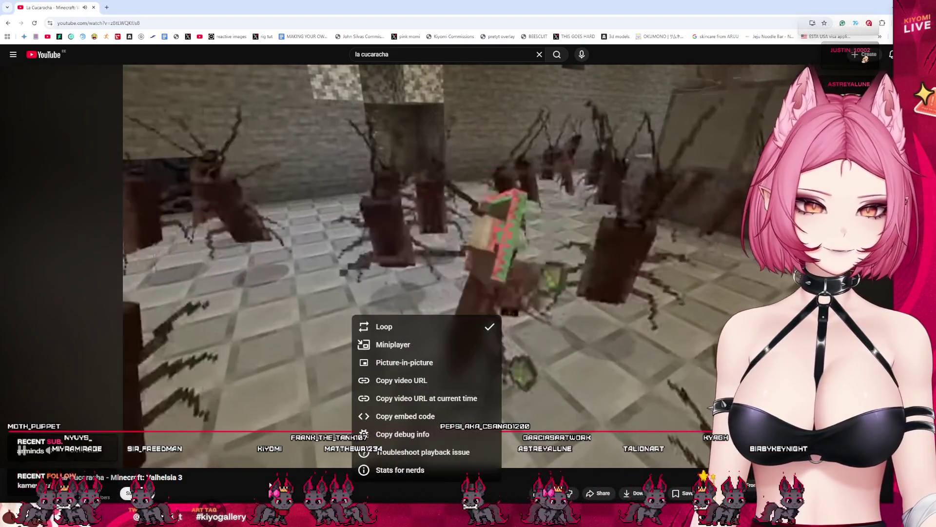
pyautogui.press('Escape')
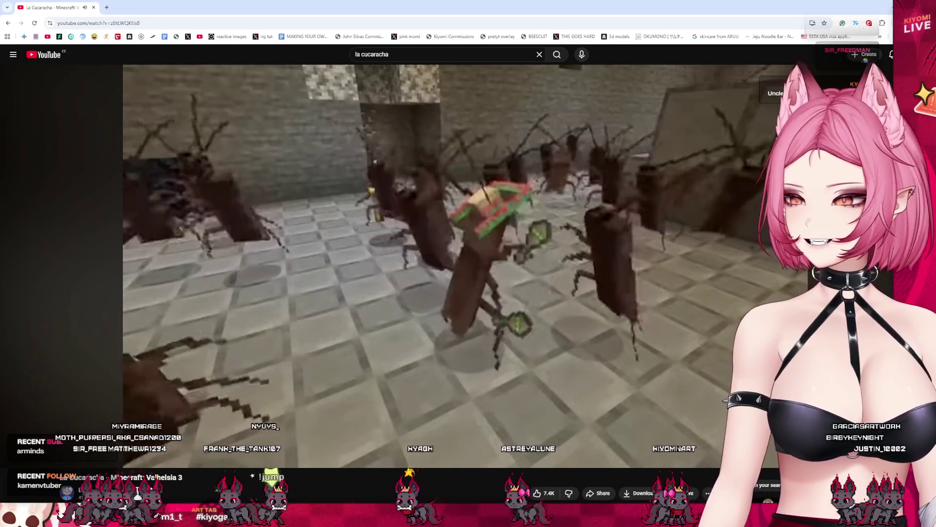
pyautogui.moveTo(472, 256)
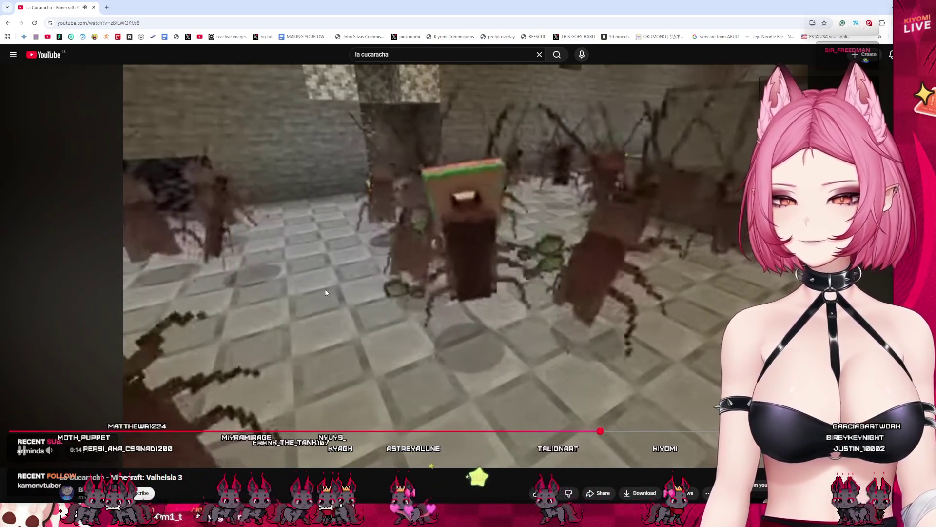
pyautogui.click(325, 288)
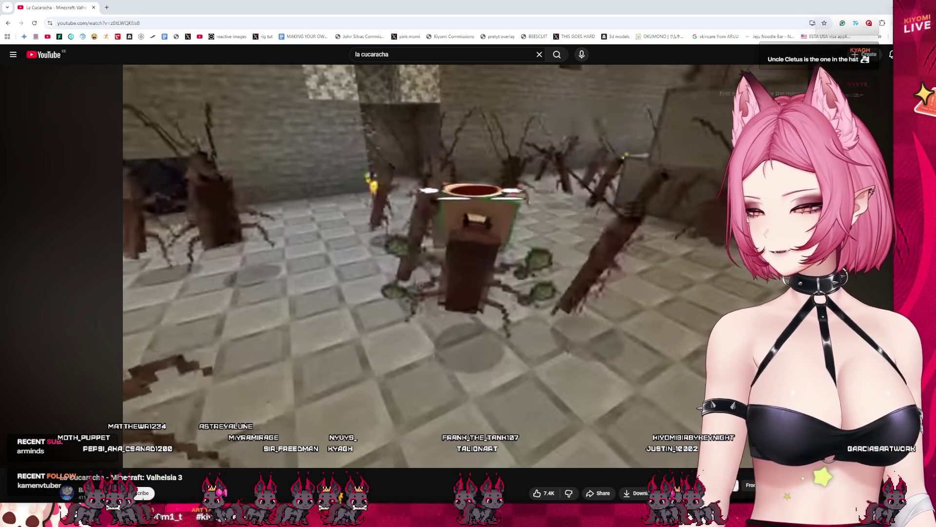
pyautogui.hotkey('alt', 'Tab')
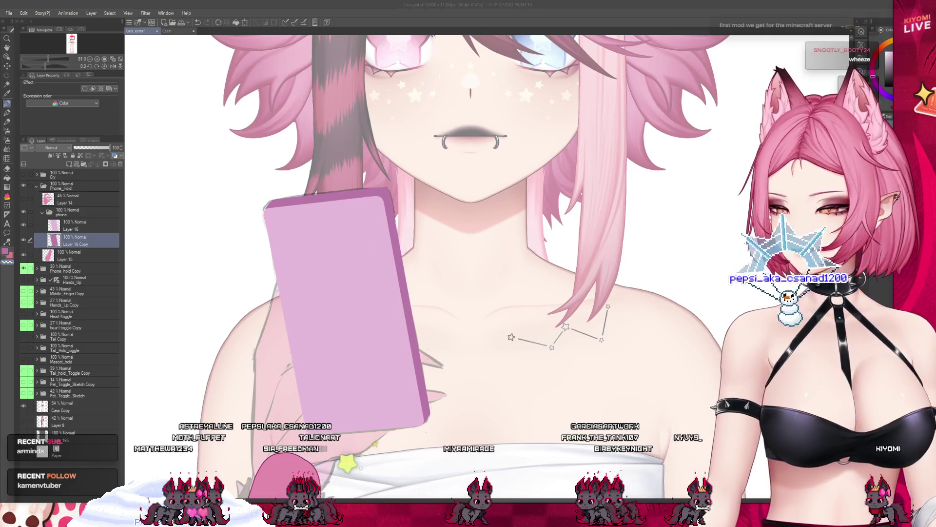
# - Raise the hand layer, Layer 14, from 45% to 100% opacity
pyautogui.scroll(-2, 366, 235)
pyautogui.scroll(-2, 367, 236)
pyautogui.scroll(-2, 366, 235)
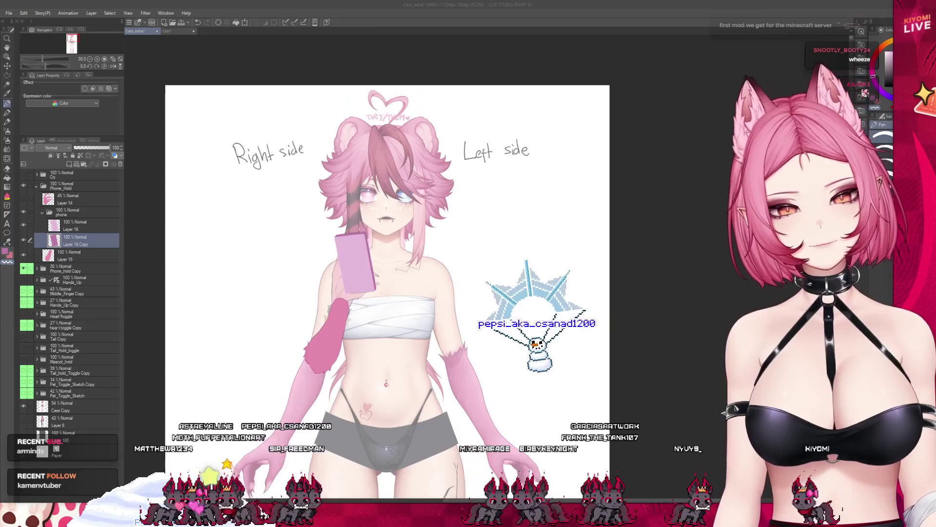
pyautogui.scroll(-2, 367, 235)
pyautogui.scroll(2, 366, 235)
pyautogui.scroll(2, 367, 236)
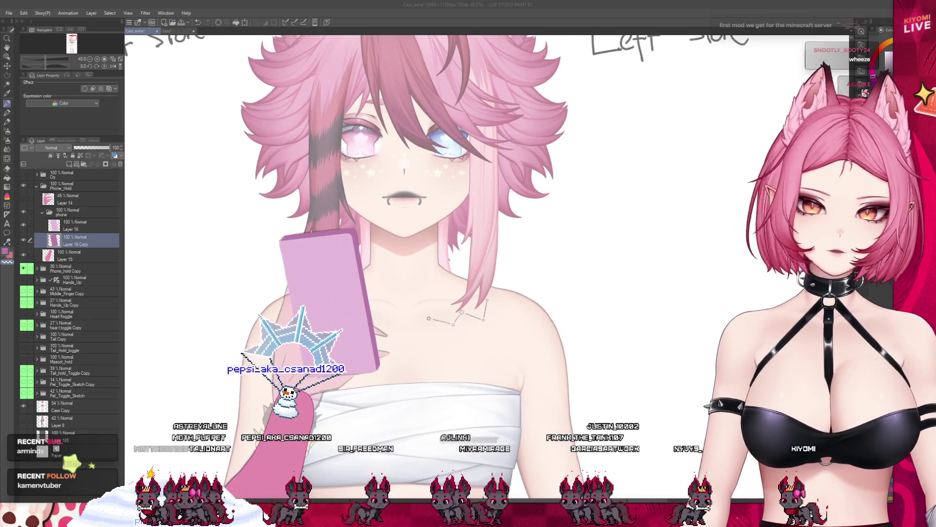
pyautogui.click(69, 199)
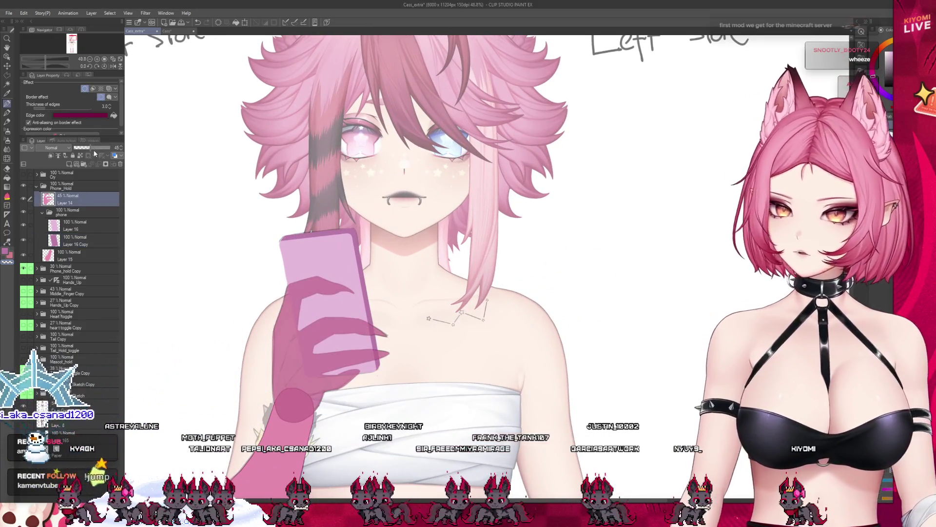
pyautogui.moveTo(83, 147); pyautogui.dragTo(110, 147)
pyautogui.scroll(-2, 343, 307)
pyautogui.scroll(1, 343, 306)
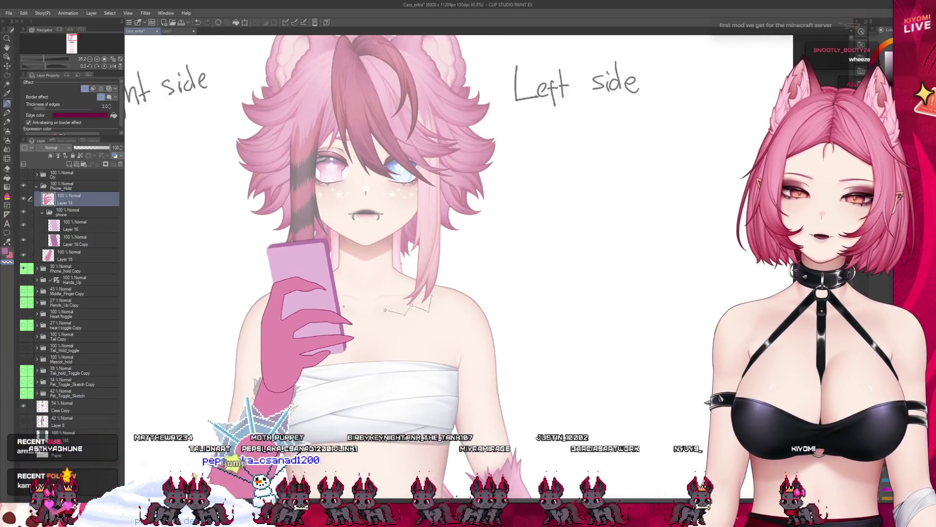
pyautogui.scroll(2, 343, 307)
pyautogui.scroll(3, 343, 307)
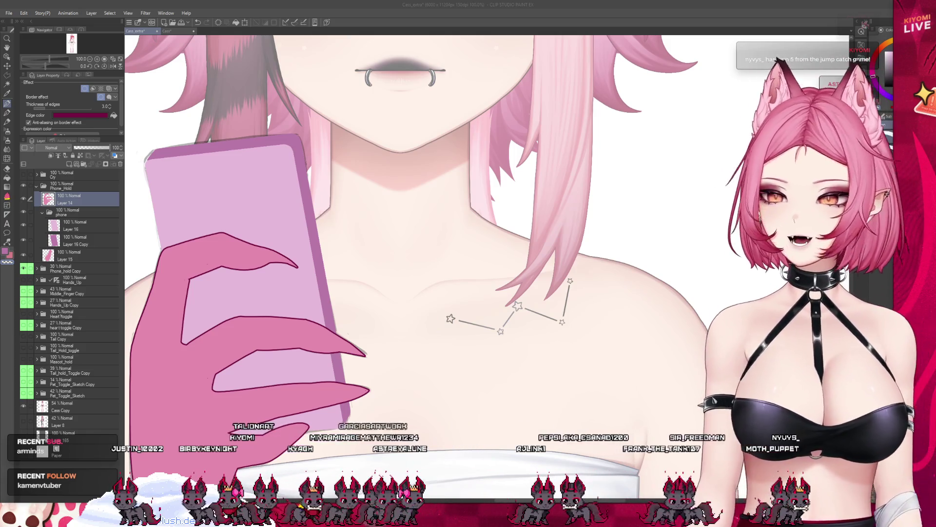
# - Step the layer selection down to Layer 16
pyautogui.scroll(-2, 530, 233)
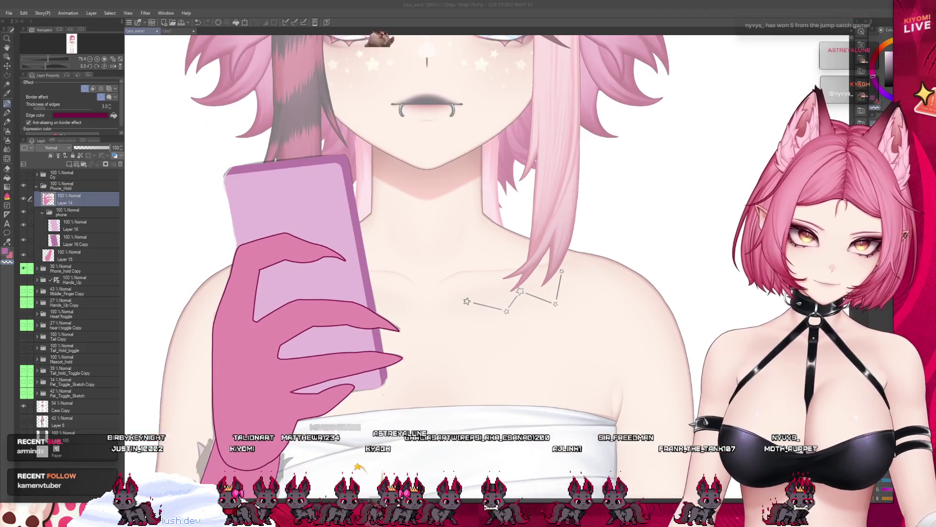
pyautogui.scroll(-1, 439, 219)
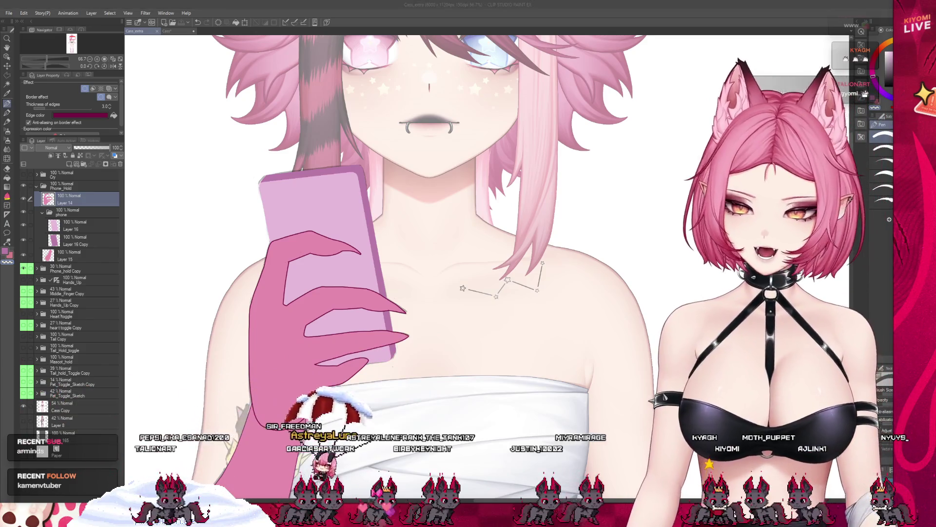
pyautogui.scroll(2, 487, 244)
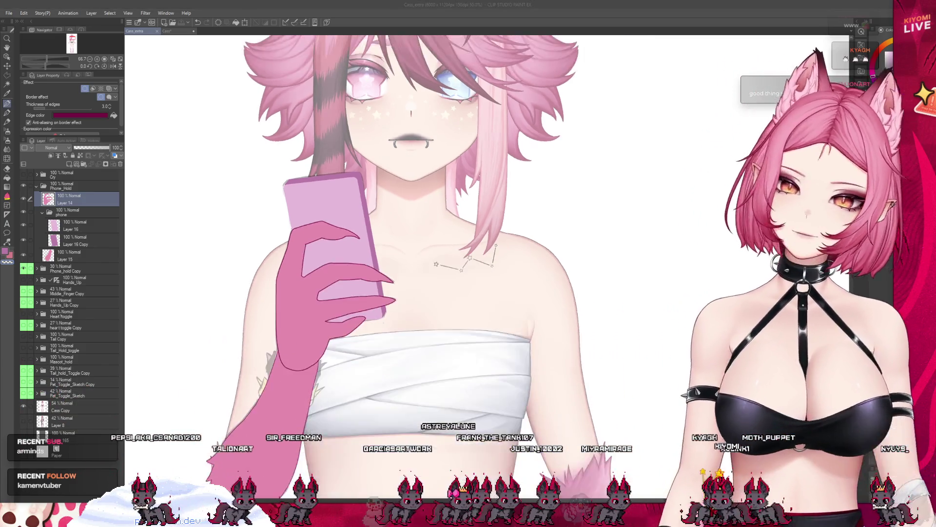
pyautogui.scroll(-2, 488, 244)
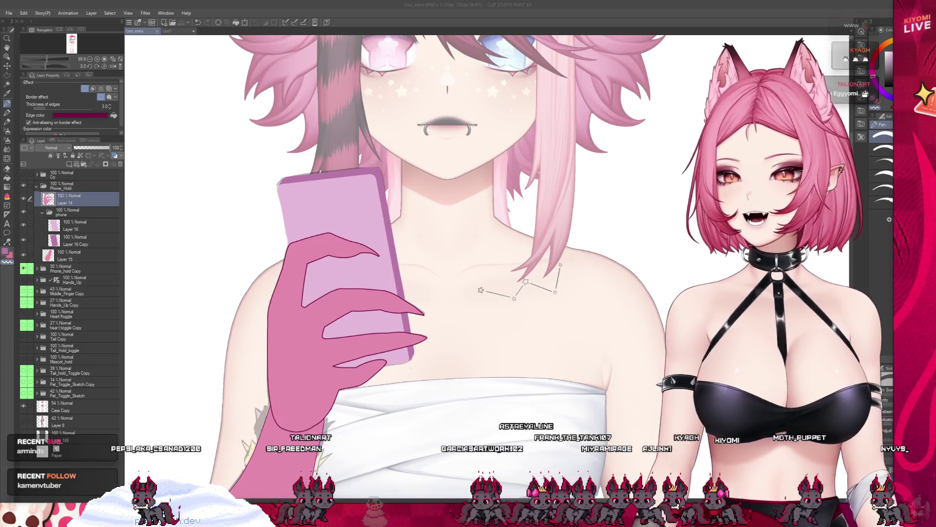
pyautogui.hotkey('alt', '[')
pyautogui.hotkey('alt', '[')
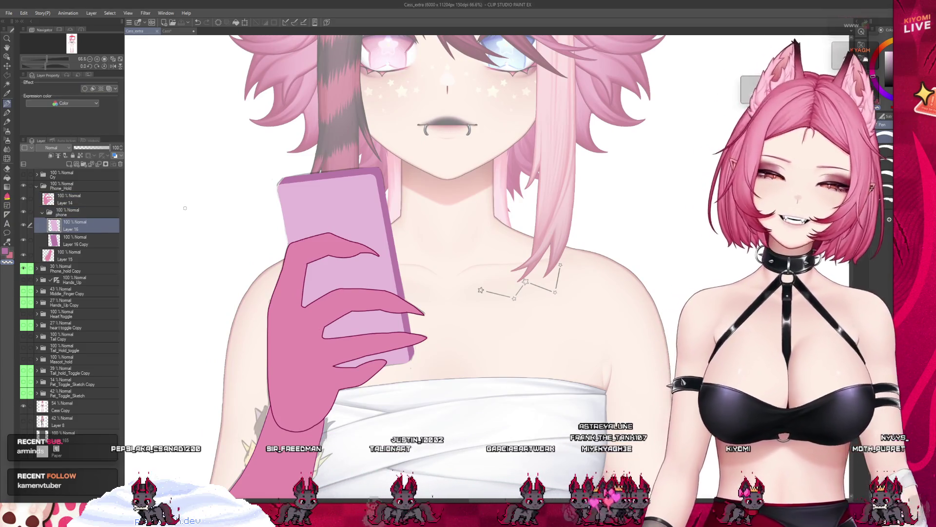
# - Reveal the old phone case design and toggle Phone_hold Copy off and on to compare
pyautogui.click(71, 277)
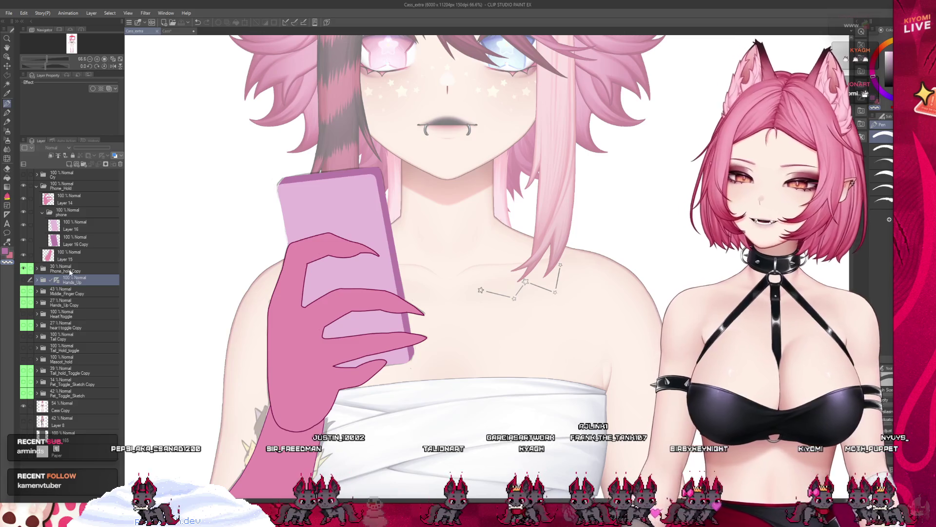
pyautogui.click(23, 186)
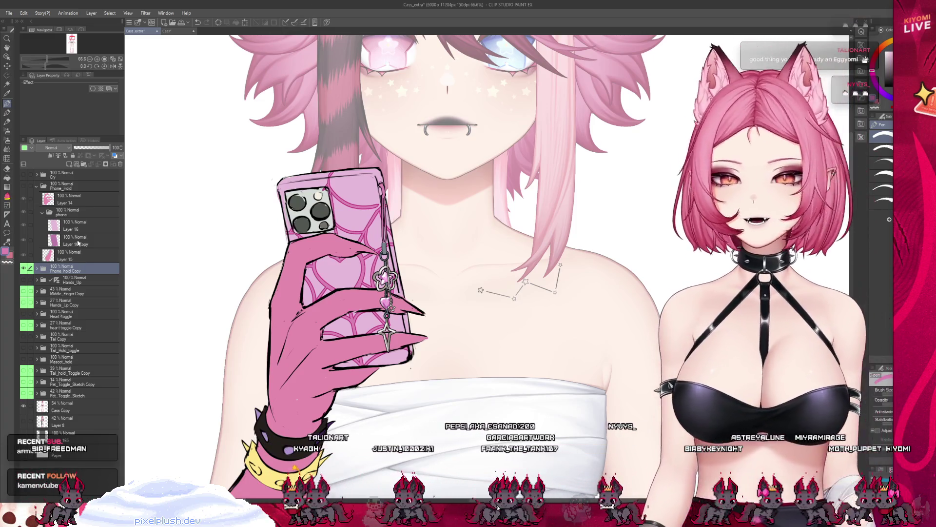
pyautogui.click(78, 243)
pyautogui.click(23, 269)
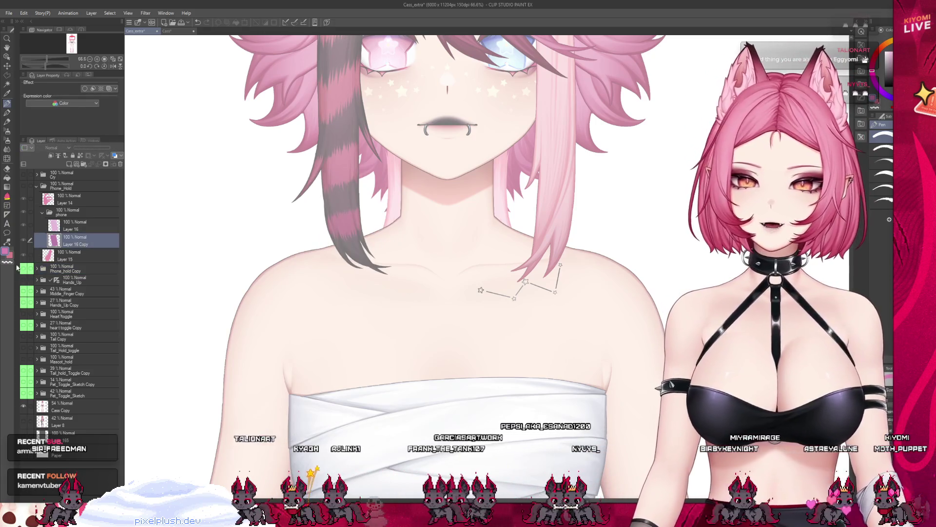
pyautogui.click(24, 269)
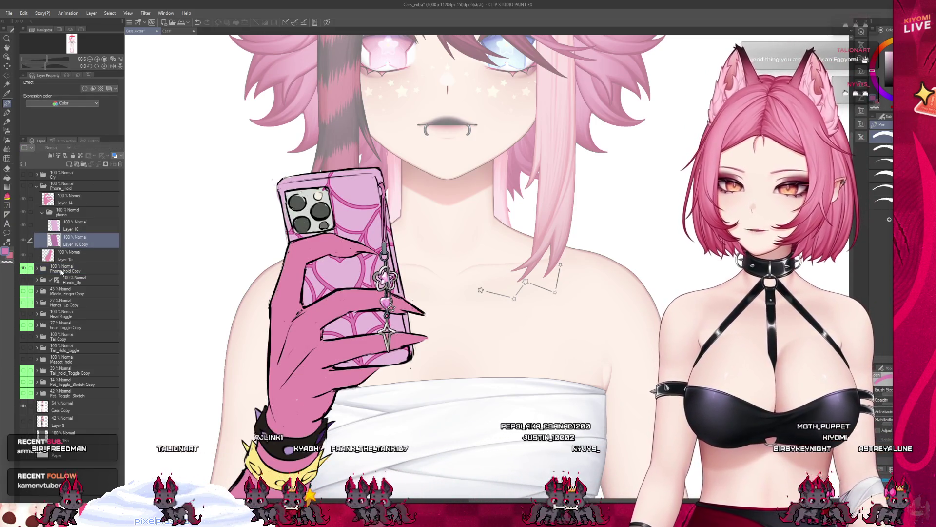
# - Fade Phone_hold Copy to 52%, re-enable Phone_Hold, and add a new layer above the phone
pyautogui.click(61, 272)
pyautogui.click(92, 148)
pyautogui.click(24, 186)
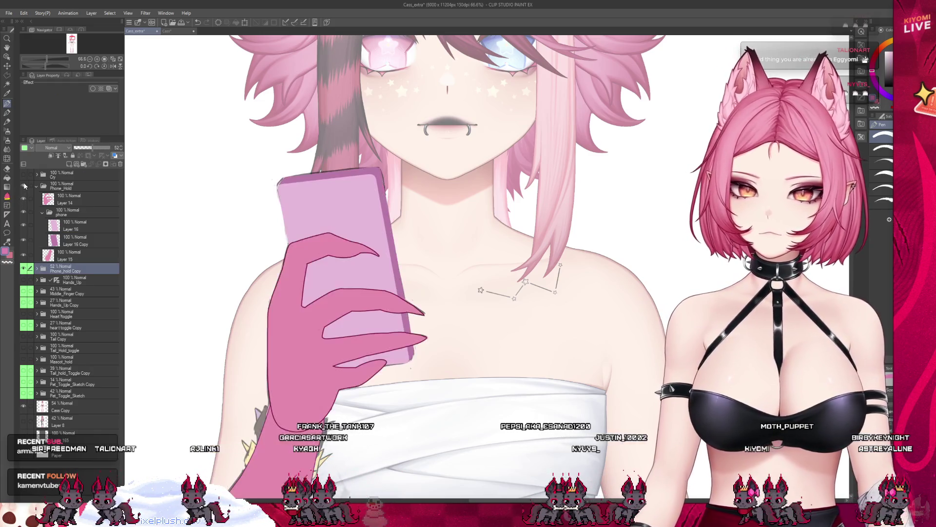
pyautogui.click(86, 240)
pyautogui.click(51, 156)
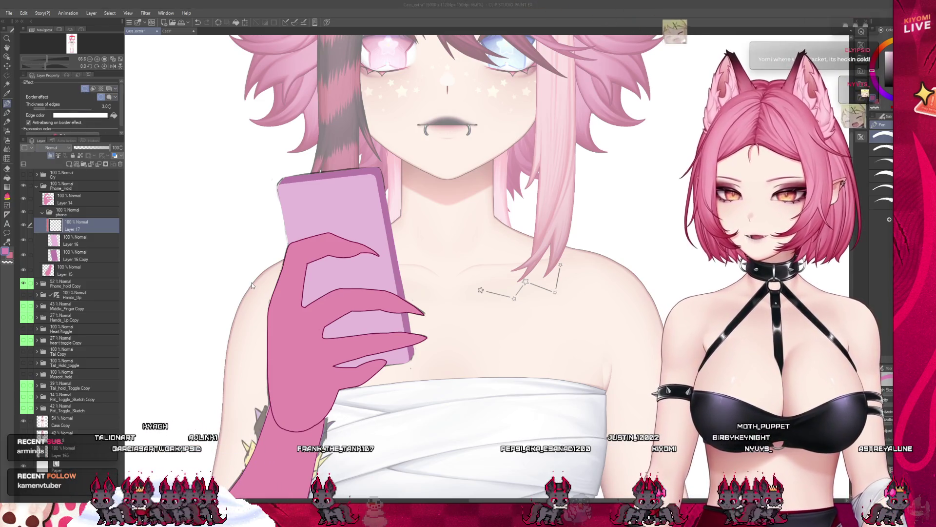
# - Draw a pink hook stroke on the phone above the finger
pyautogui.press('Return')
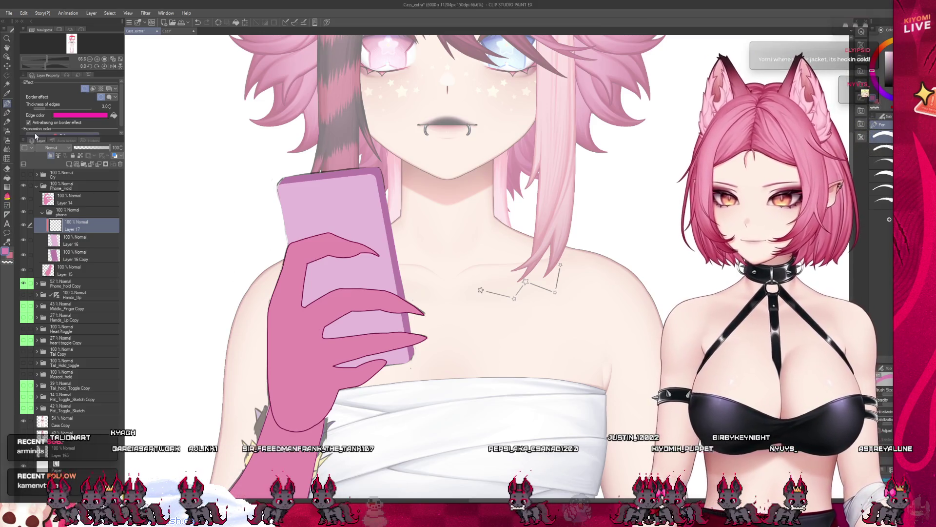
pyautogui.scroll(1, 352, 237)
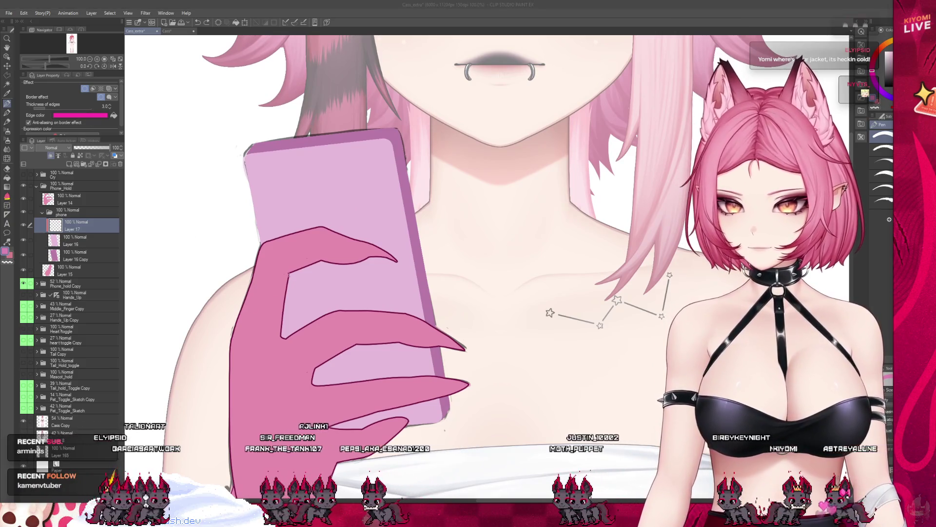
pyautogui.moveTo(328, 220); pyautogui.dragTo(354, 262)
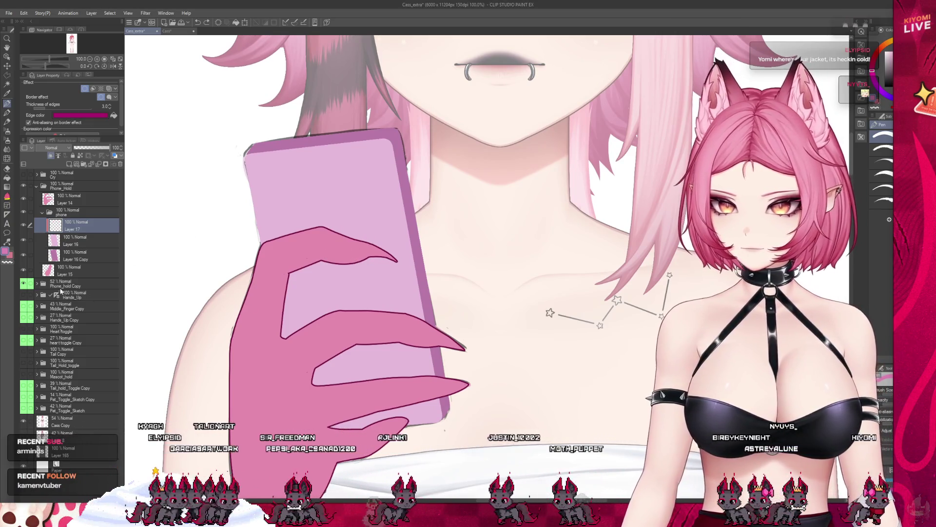
# - Set Phone_hold Copy to 100% opacity and Phone_Hold to 0 to show the old case
pyautogui.click(37, 186)
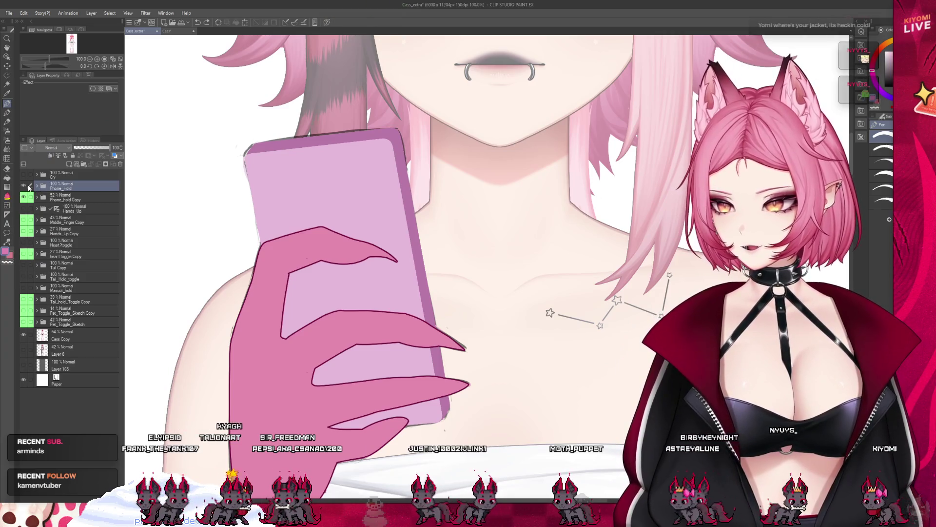
pyautogui.click(71, 199)
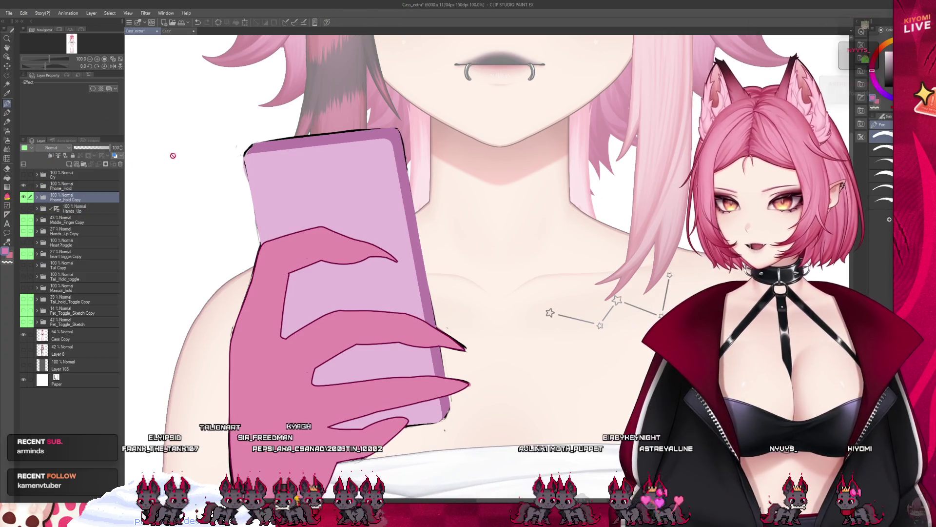
pyautogui.moveTo(96, 151); pyautogui.dragTo(110, 148)
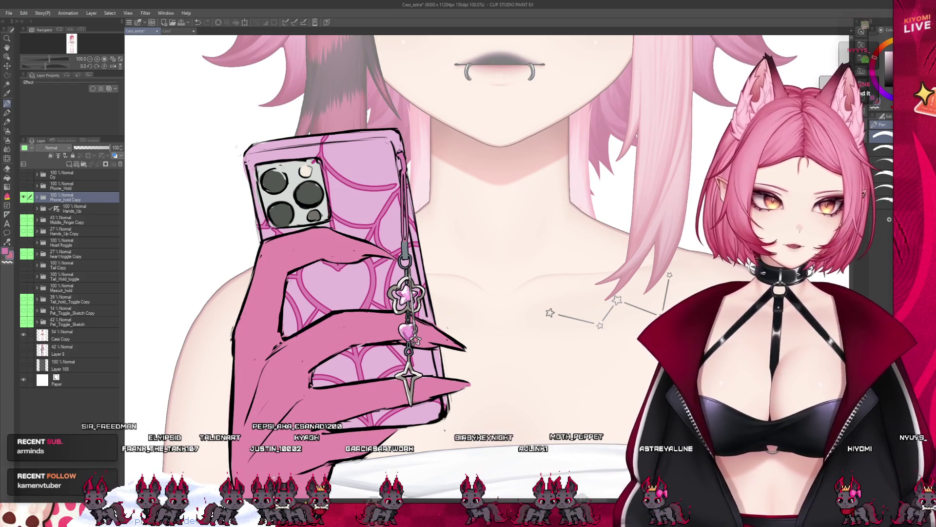
pyautogui.click(69, 189)
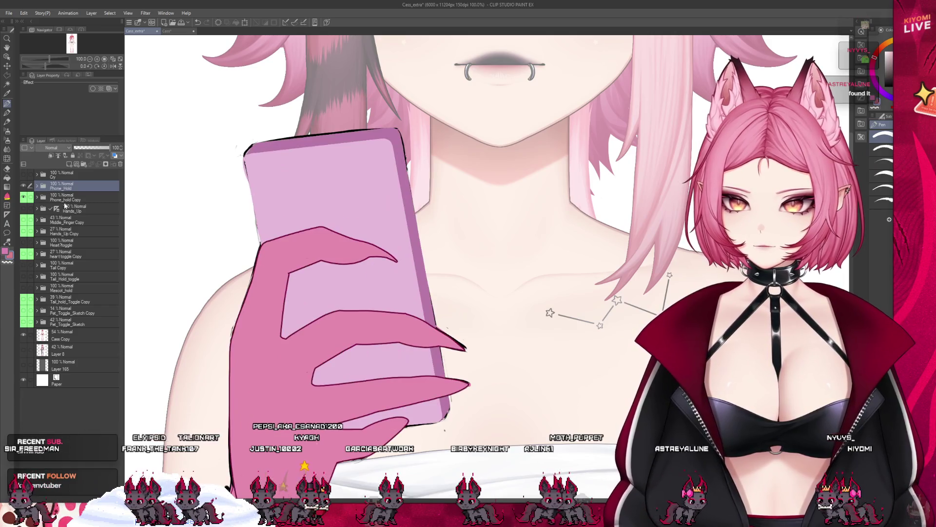
pyautogui.moveTo(88, 149); pyautogui.dragTo(43, 190)
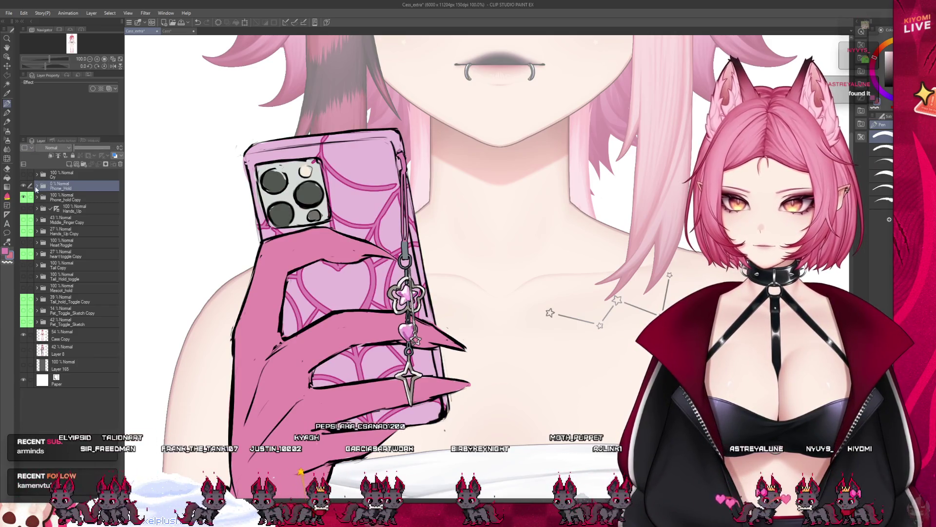
# - Expand the phone group, return to the plain phone, and select Layer 17
pyautogui.click(36, 186)
pyautogui.click(76, 225)
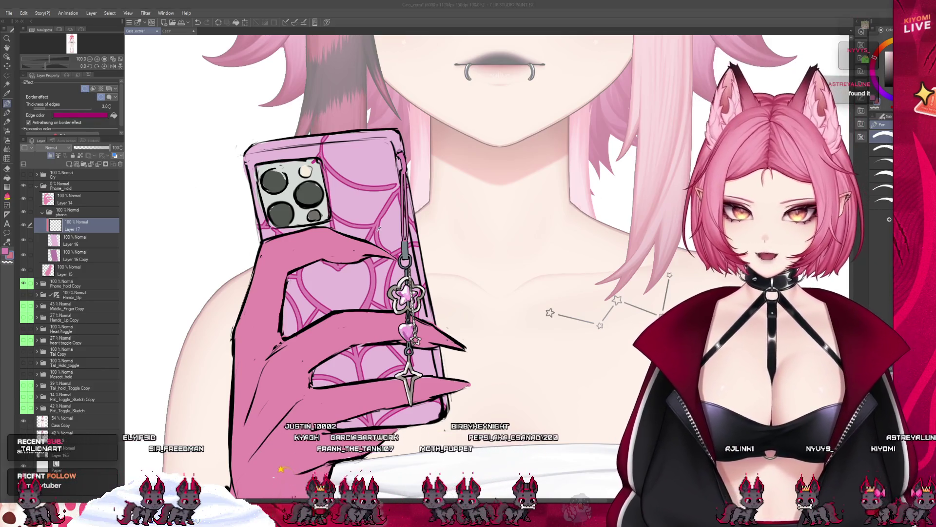
pyautogui.click(323, 254)
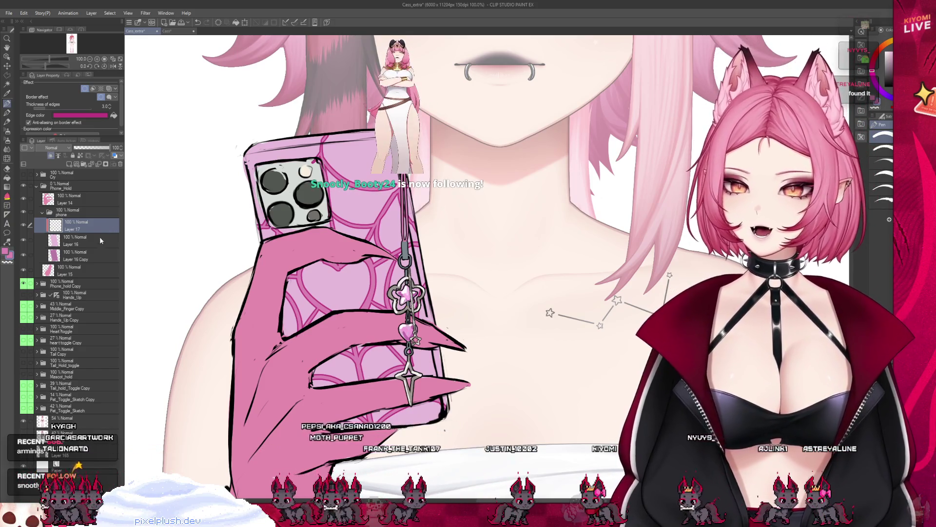
pyautogui.click(73, 186)
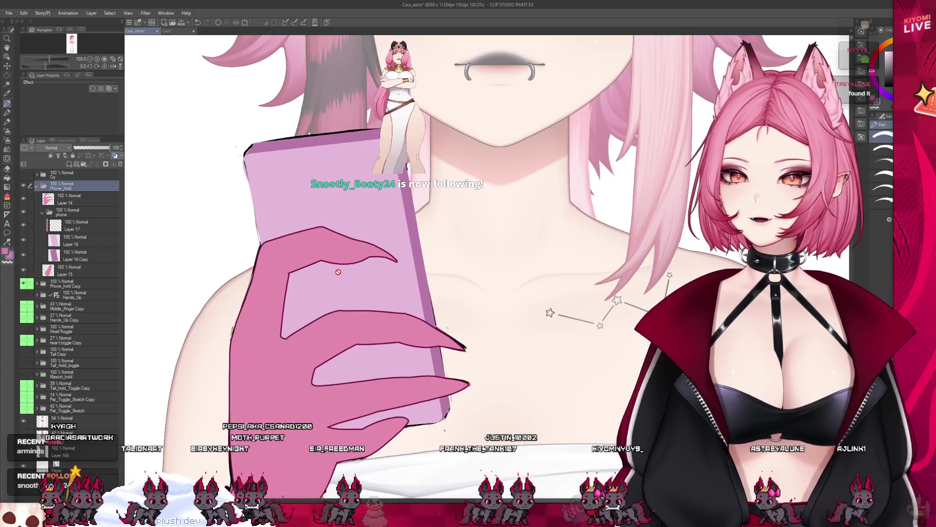
pyautogui.click(74, 225)
# - Hide hand Layer 14 and place a vertical symmetry ruler down the phone's middle
pyautogui.scroll(3, 295, 234)
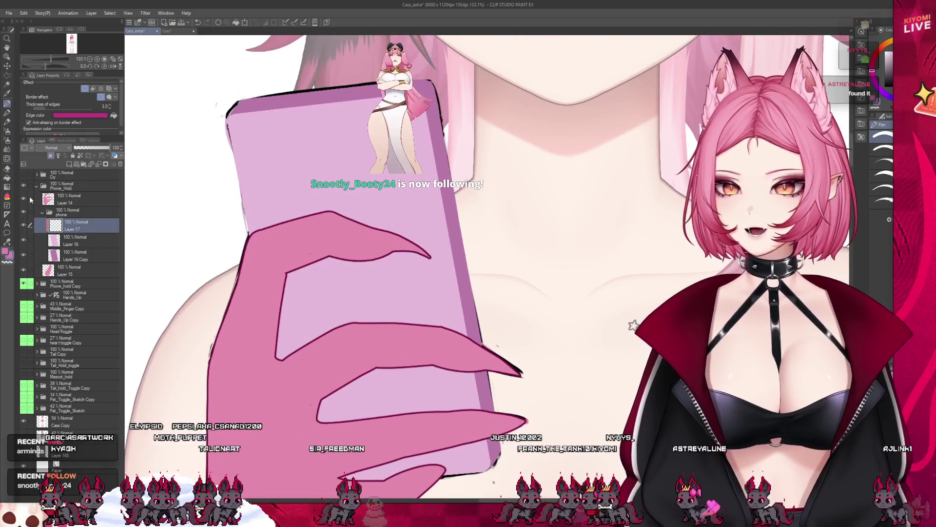
pyautogui.click(23, 199)
pyautogui.scroll(1, 337, 254)
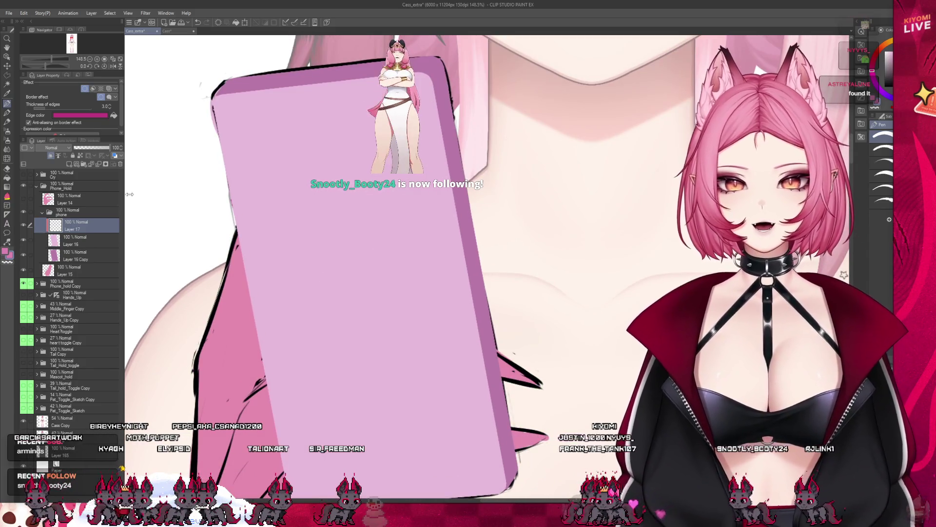
pyautogui.scroll(-2, 310, 210)
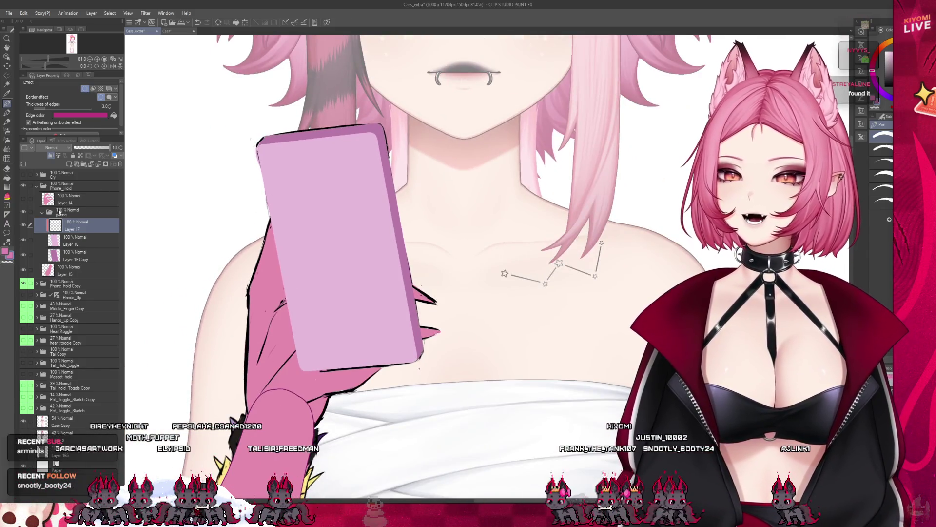
pyautogui.scroll(2, 337, 177)
pyautogui.scroll(2, 310, 234)
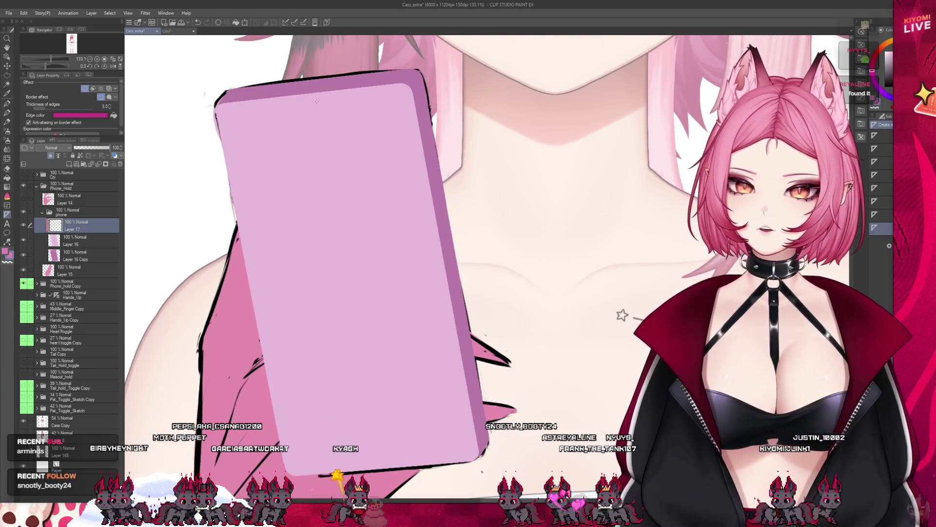
pyautogui.moveTo(311, 93); pyautogui.dragTo(380, 474)
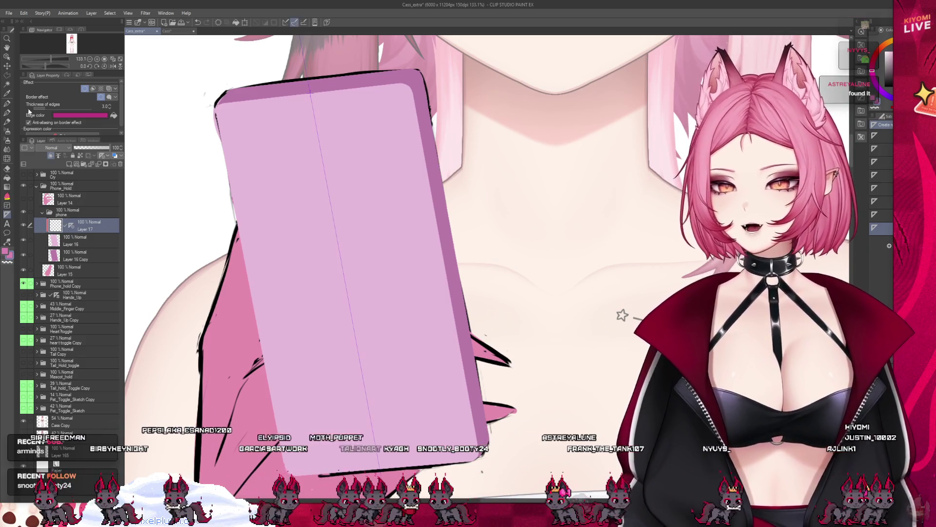
pyautogui.press('k')
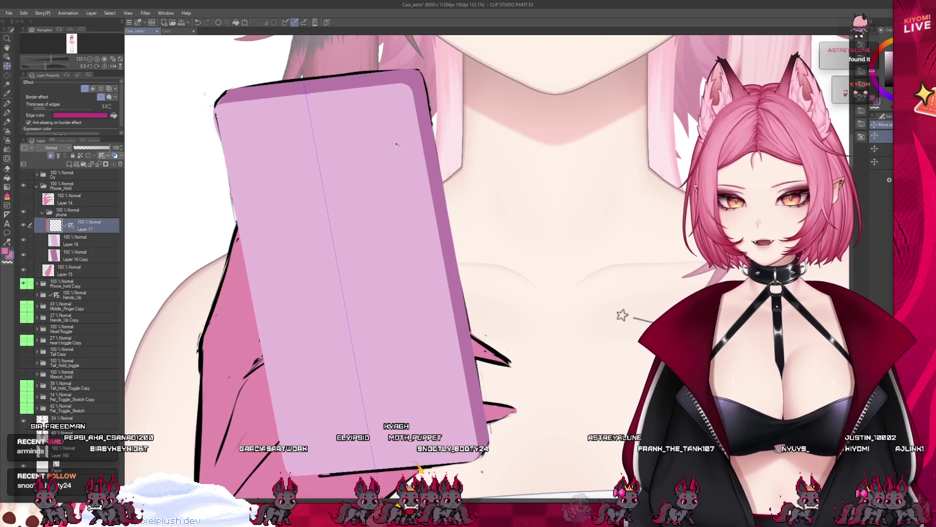
pyautogui.click(7, 113)
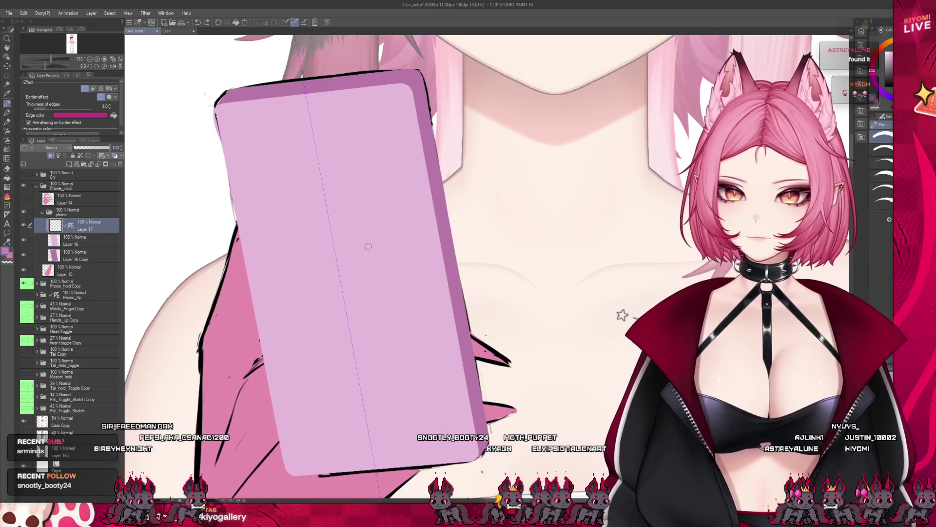
# - Try several heart strokes on the phone case, undoing each attempt
pyautogui.moveTo(331, 230); pyautogui.dragTo(390, 274)
pyautogui.hotkey('ctrl', 'z')
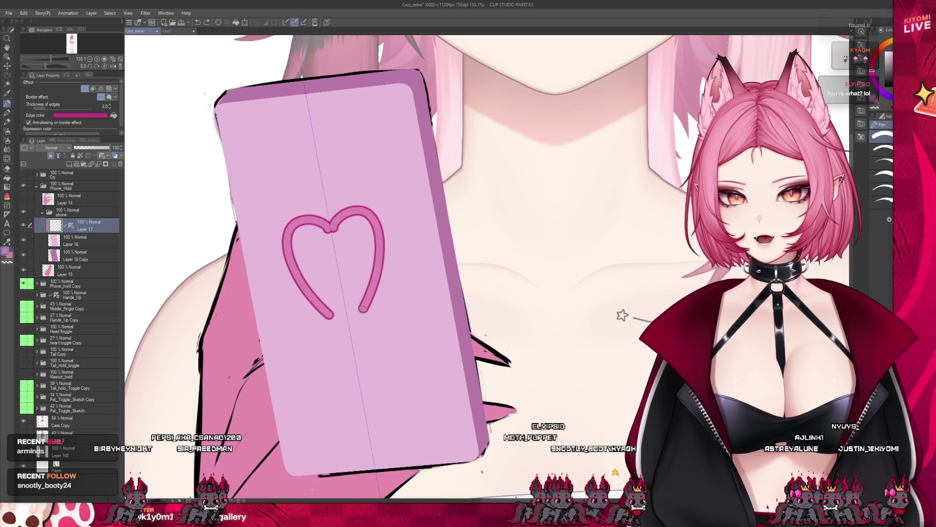
pyautogui.hotkey('ctrl', 'z')
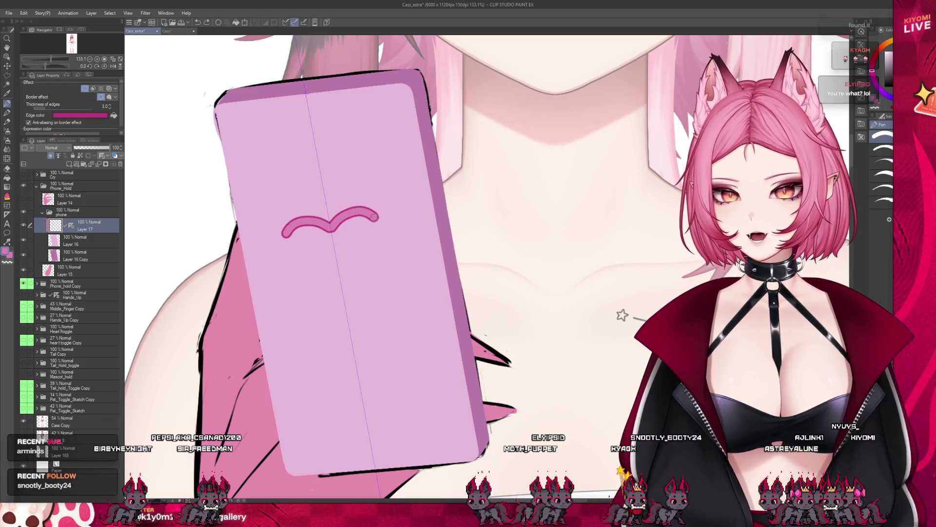
pyautogui.hotkey('ctrl', 'z')
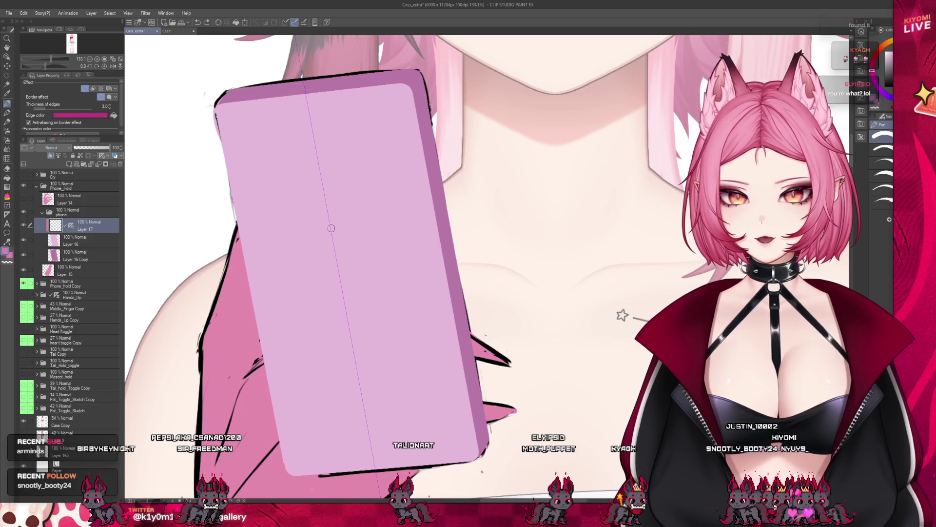
pyautogui.moveTo(288, 264); pyautogui.dragTo(310, 359)
pyautogui.hotkey('ctrl', 'z')
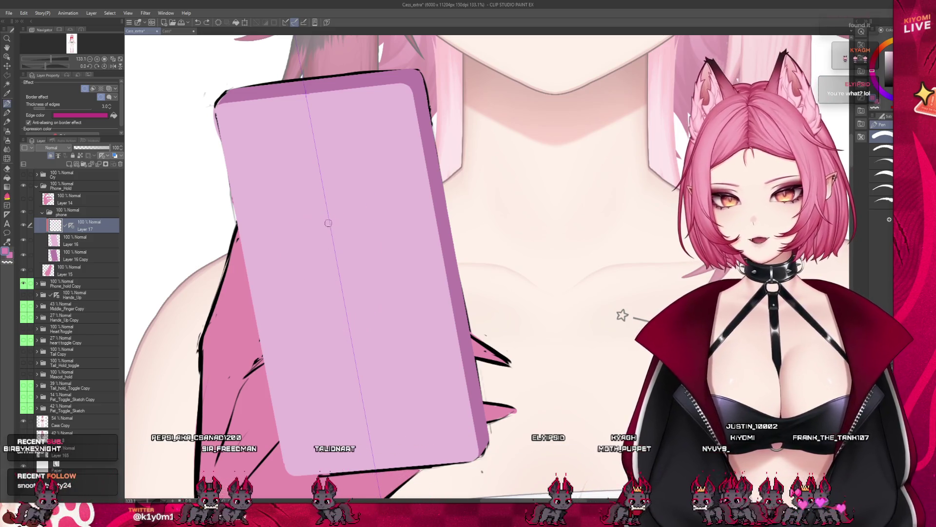
pyautogui.moveTo(330, 223)
pyautogui.mouseDown()
pyautogui.moveTo(288, 196)
pyautogui.moveTo(344, 308)
pyautogui.mouseUp()
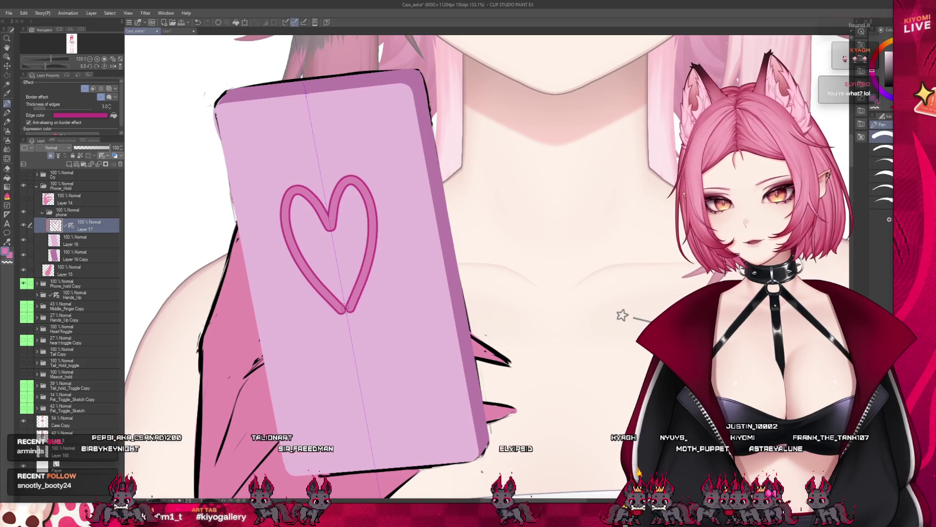
pyautogui.hotkey('ctrl', 'z')
# - Redraw the heart until settling on the final mirrored pink heart outline
pyautogui.moveTo(331, 223)
pyautogui.mouseDown()
pyautogui.moveTo(282, 264)
pyautogui.moveTo(335, 325)
pyautogui.mouseUp()
pyautogui.hotkey('ctrl', 'z')
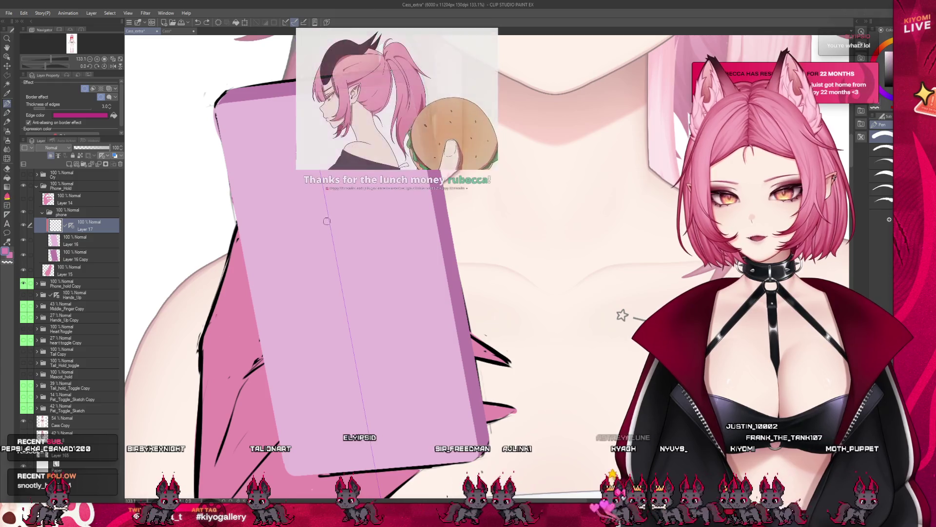
pyautogui.moveTo(331, 223)
pyautogui.mouseDown()
pyautogui.moveTo(290, 186)
pyautogui.moveTo(323, 228)
pyautogui.moveTo(274, 219)
pyautogui.moveTo(347, 332)
pyautogui.mouseUp()
pyautogui.hotkey('ctrl', 'z')
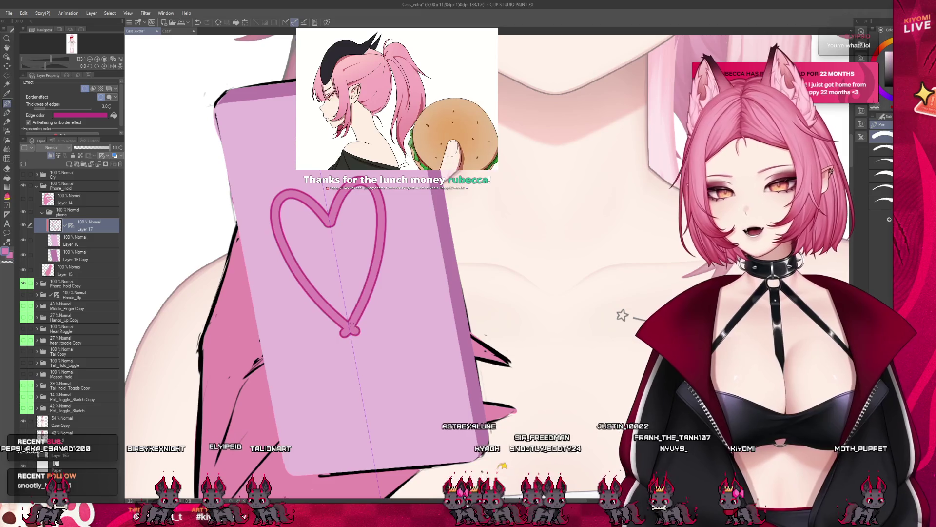
pyautogui.hotkey('ctrl', 'z')
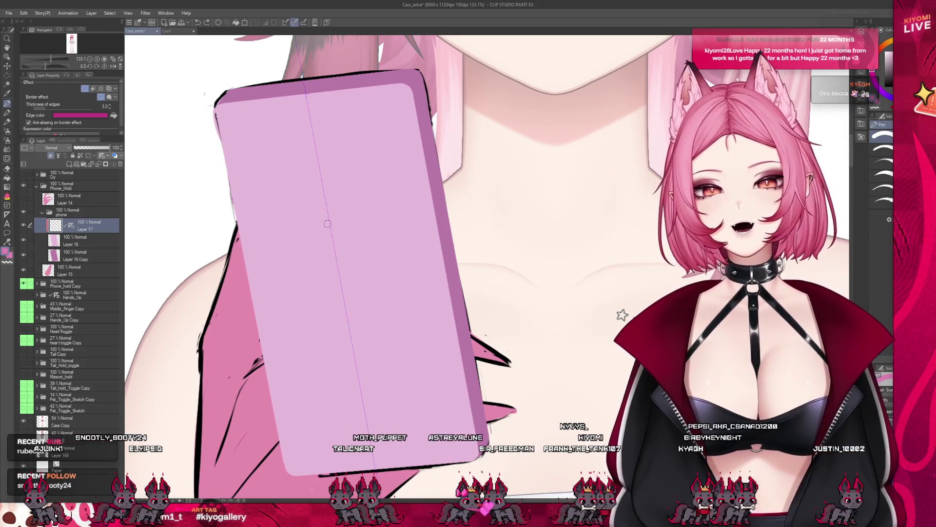
pyautogui.moveTo(329, 226); pyautogui.dragTo(330, 317)
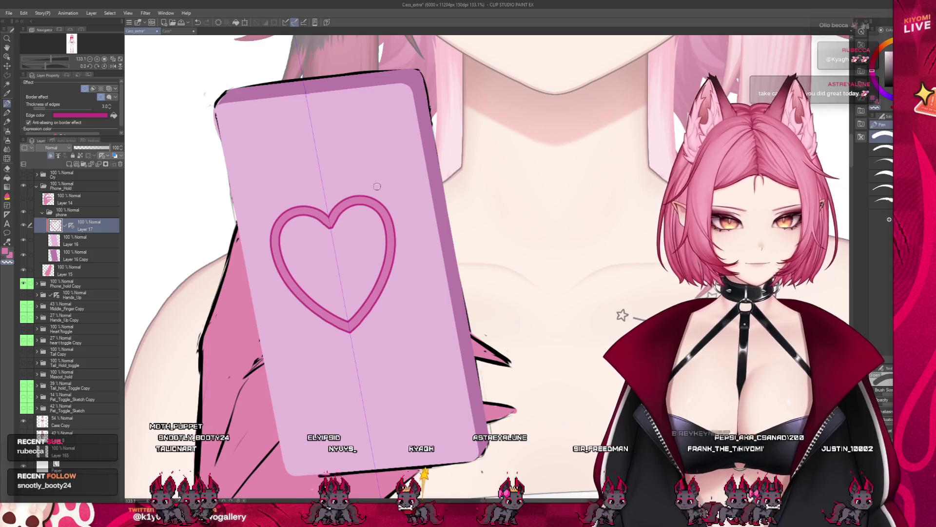
# - Draw mirrored pink lines from the heart to the top corners, top edge, sides and bottom edge
pyautogui.moveTo(370, 191); pyautogui.dragTo(380, 146)
pyautogui.hotkey('ctrl', 'z')
pyautogui.moveTo(293, 207); pyautogui.dragTo(223, 139)
pyautogui.moveTo(367, 198); pyautogui.dragTo(409, 90)
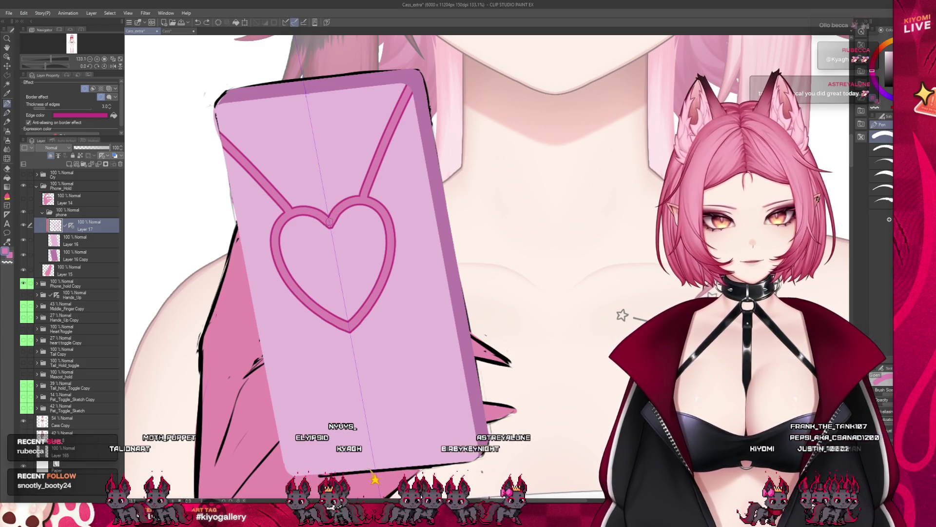
pyautogui.moveTo(296, 62); pyautogui.dragTo(299, 68)
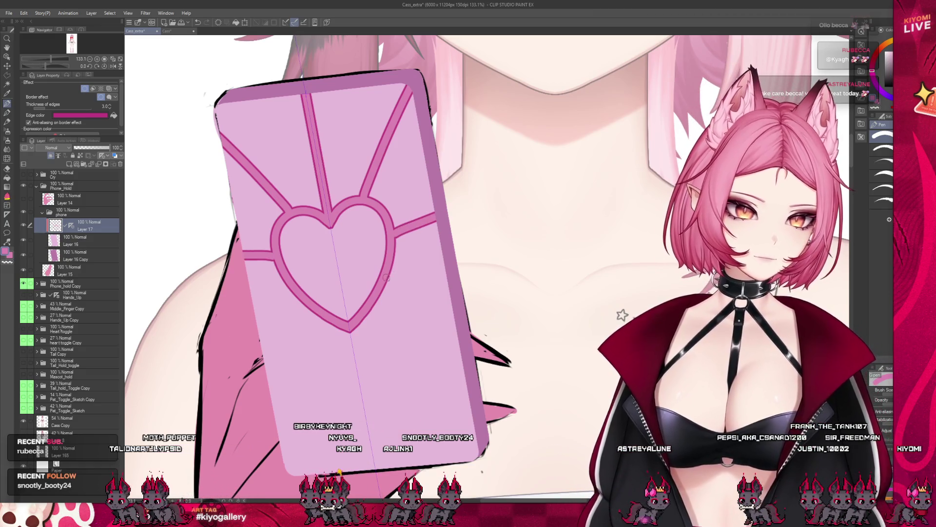
pyautogui.moveTo(386, 277); pyautogui.dragTo(503, 324)
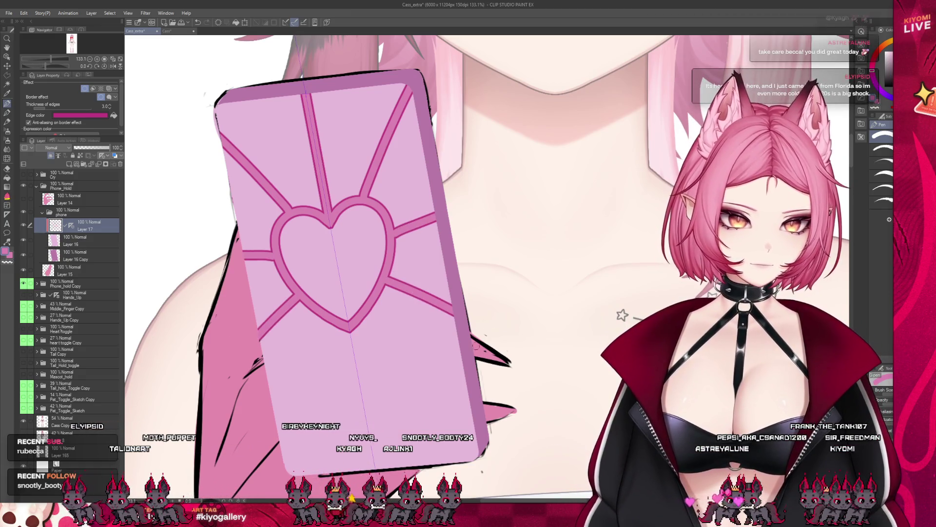
pyautogui.hotkey('ctrl', 'z')
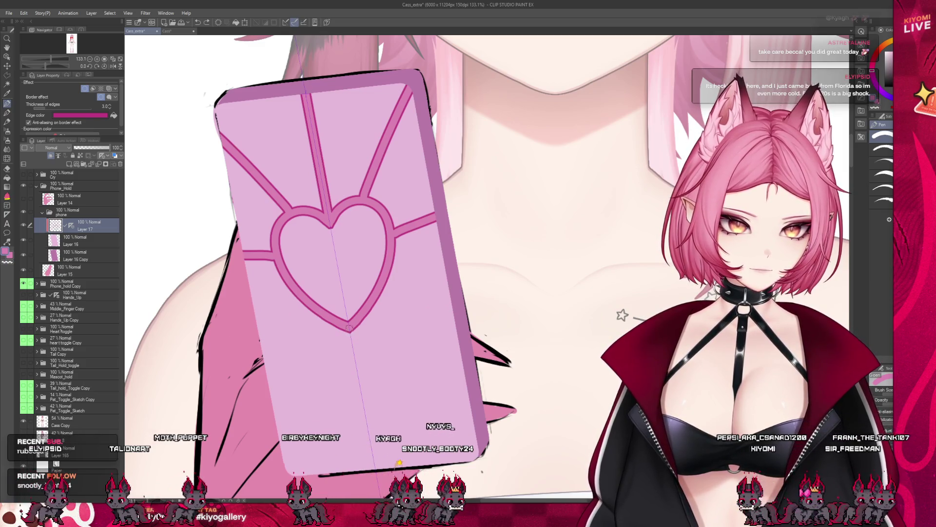
pyautogui.moveTo(349, 328); pyautogui.dragTo(377, 470)
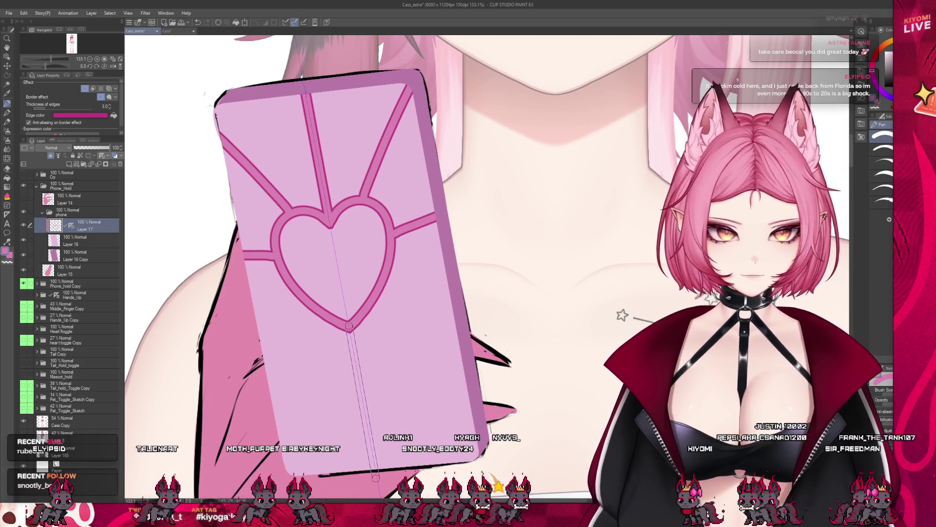